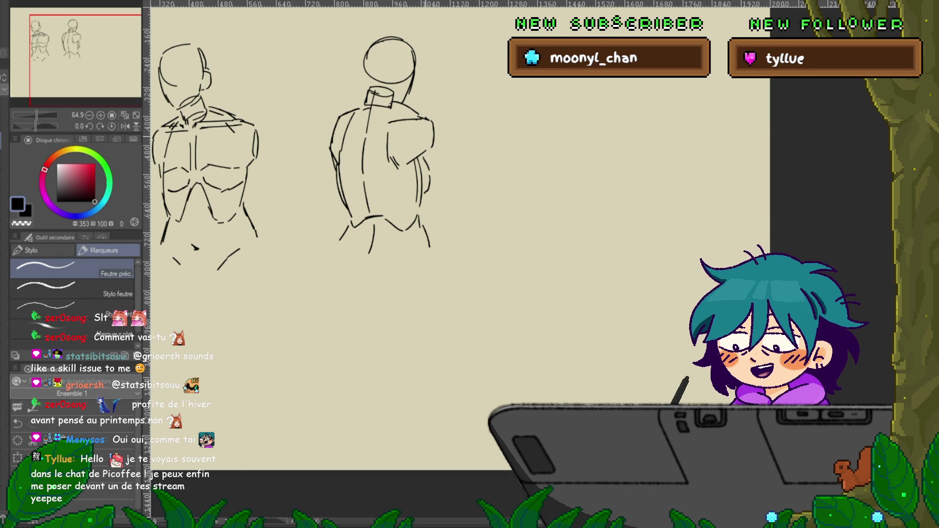
# Add a short pen stroke to the back-view figure's shoulder
pyautogui.moveTo(428, 121); pyautogui.dragTo(425, 142)
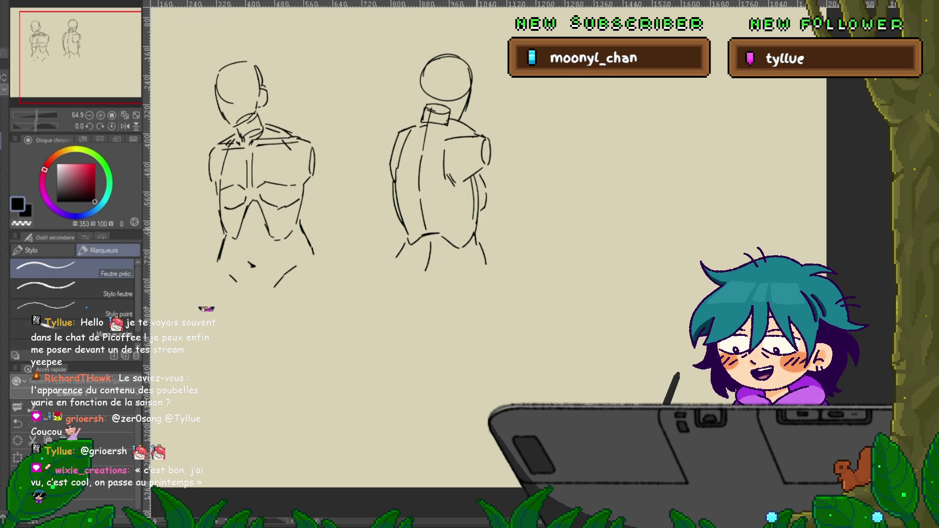
pyautogui.moveTo(490, 244)
pyautogui.mouseDown()
pyautogui.moveTo(414, 235)
pyautogui.moveTo(550, 254)
pyautogui.moveTo(584, 274)
pyautogui.mouseUp()
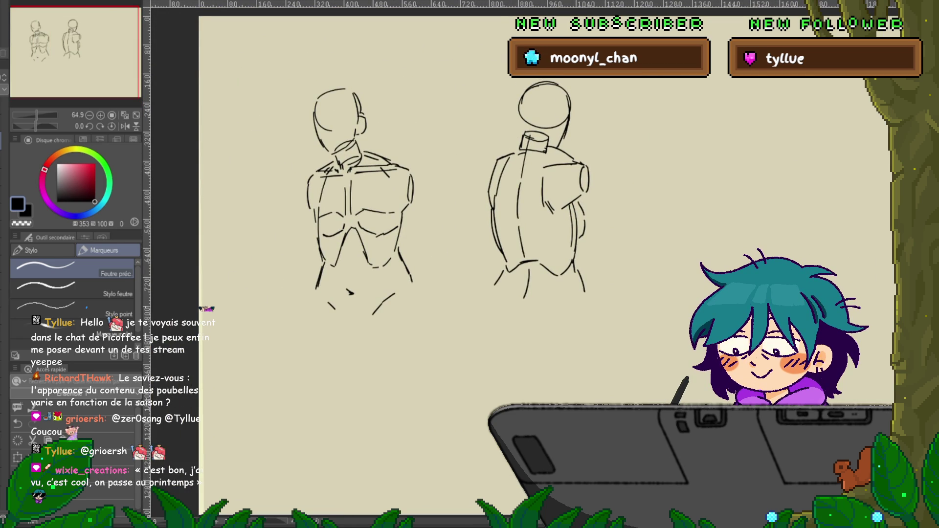
# Move both torso sketches up and left with a transform, then nudge them further up-left
pyautogui.hotkey('ctrl', 't')
pyautogui.moveTo(447, 199); pyautogui.dragTo(375, 172)
pyautogui.press('Return')
pyautogui.moveTo(363, 373)
pyautogui.mouseDown()
pyautogui.moveTo(371, 335)
pyautogui.moveTo(371, 381)
pyautogui.mouseUp()
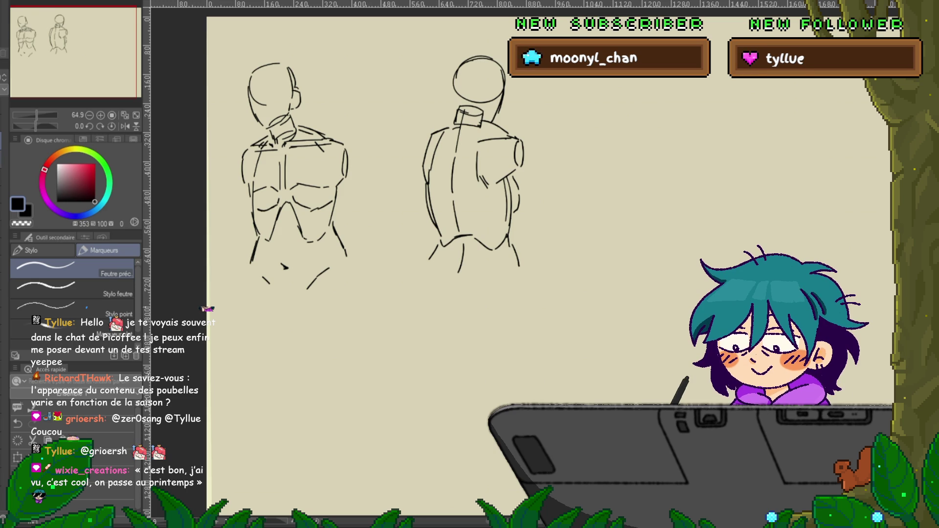
pyautogui.hotkey('ctrl', 't')
pyautogui.moveTo(383, 171); pyautogui.dragTo(377, 150)
pyautogui.press('Return')
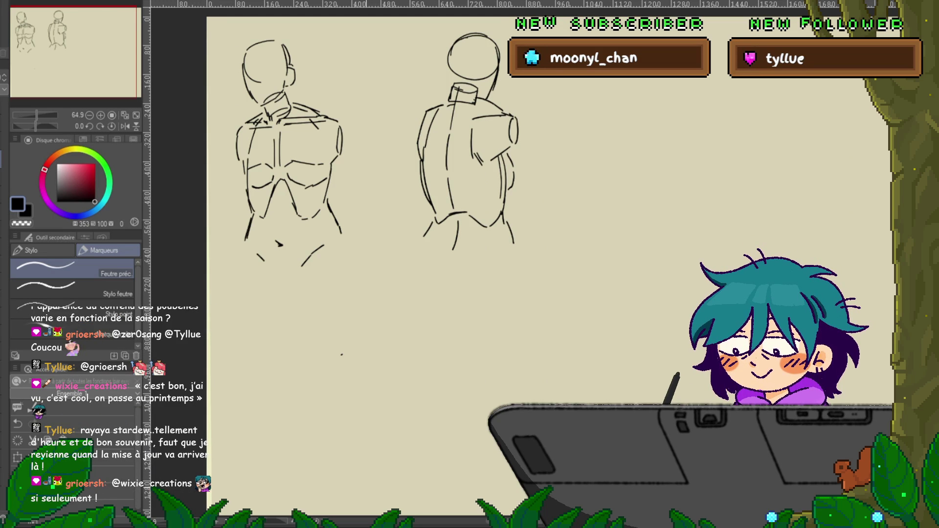
pyautogui.moveTo(342, 293); pyautogui.dragTo(349, 274)
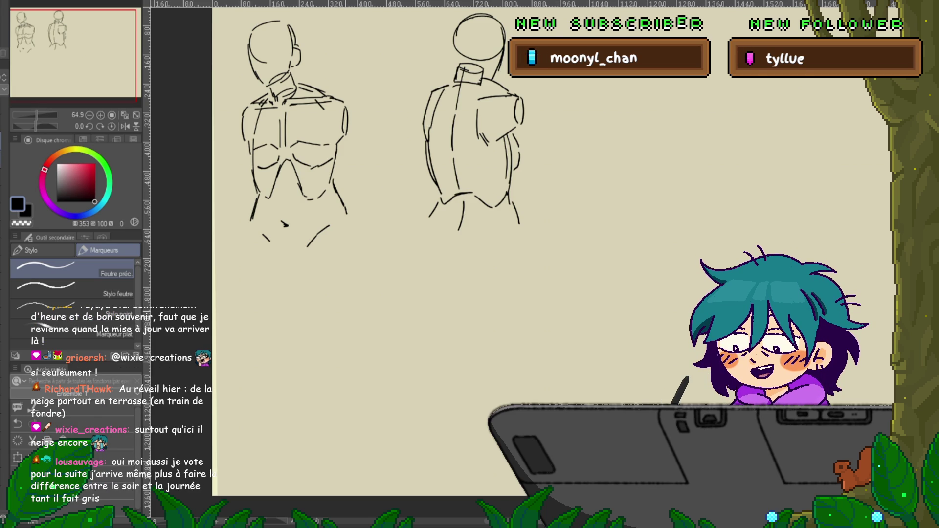
pyautogui.moveTo(342, 257); pyautogui.dragTo(392, 310)
pyautogui.hotkey('ctrl', 'z')
pyautogui.hotkey('ctrl', 'z')
pyautogui.hotkey('ctrl', 'z')
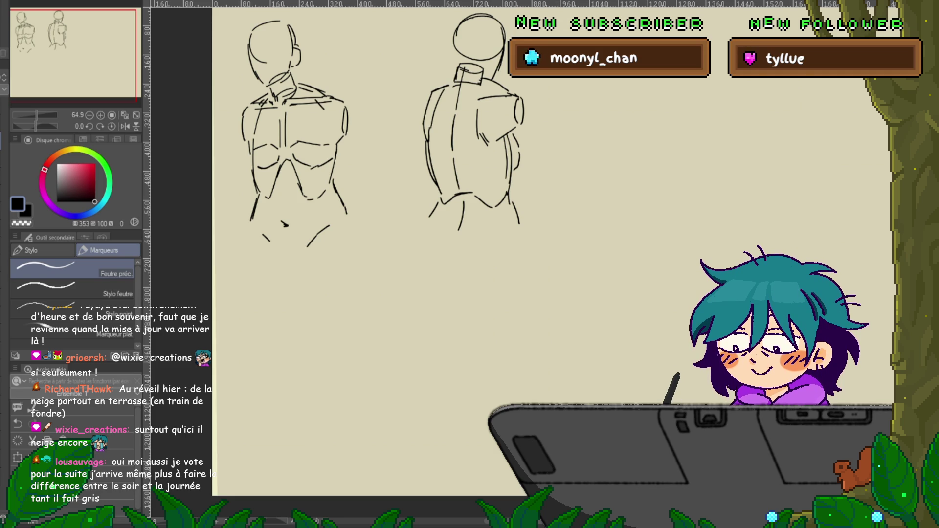
pyautogui.moveTo(440, 294); pyautogui.dragTo(415, 244)
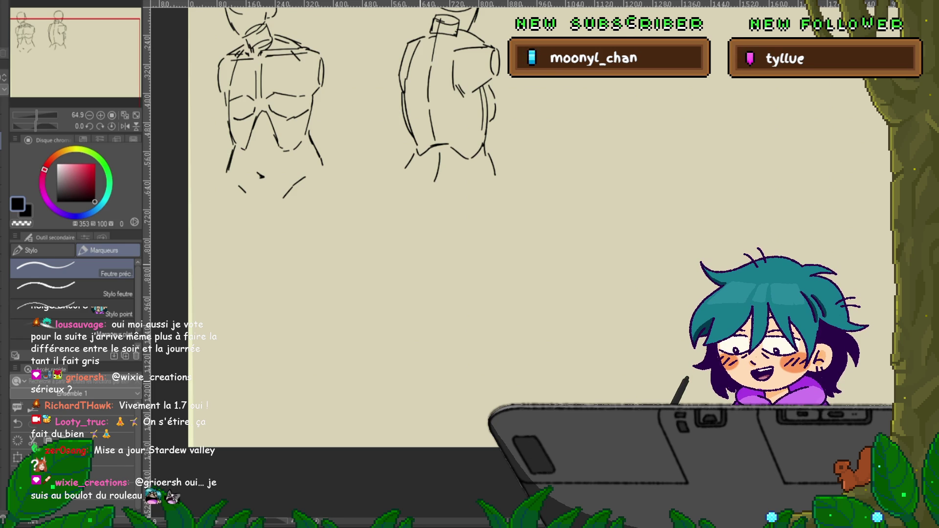
pyautogui.scroll(1, 342, 220)
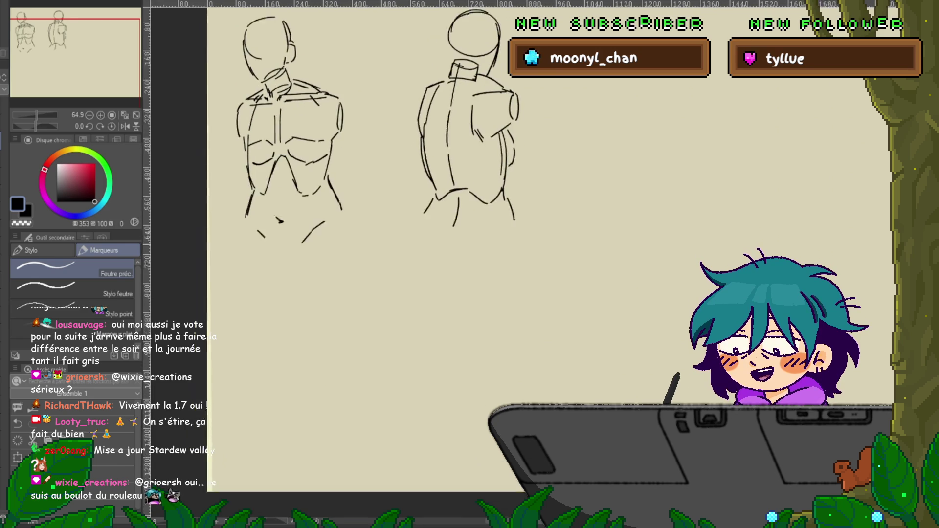
pyautogui.scroll(-2, 330, 224)
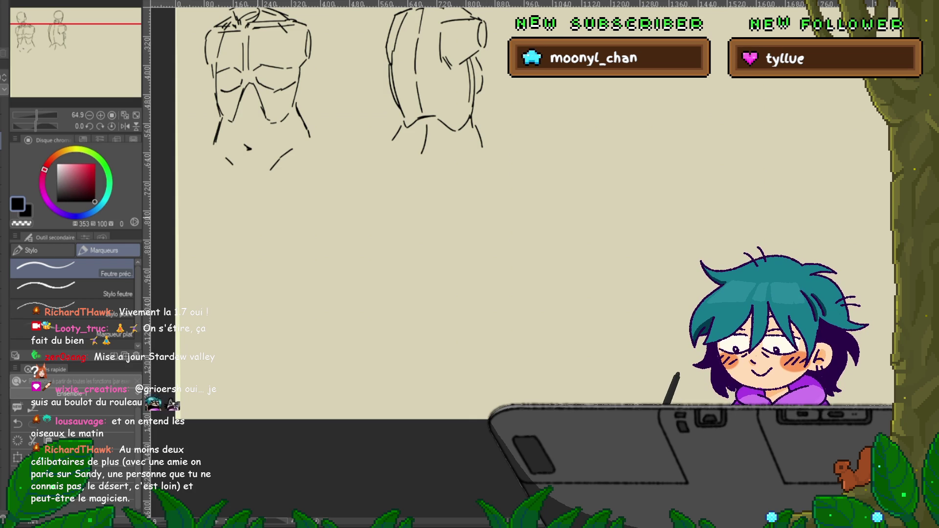
pyautogui.scroll(3, 489, 244)
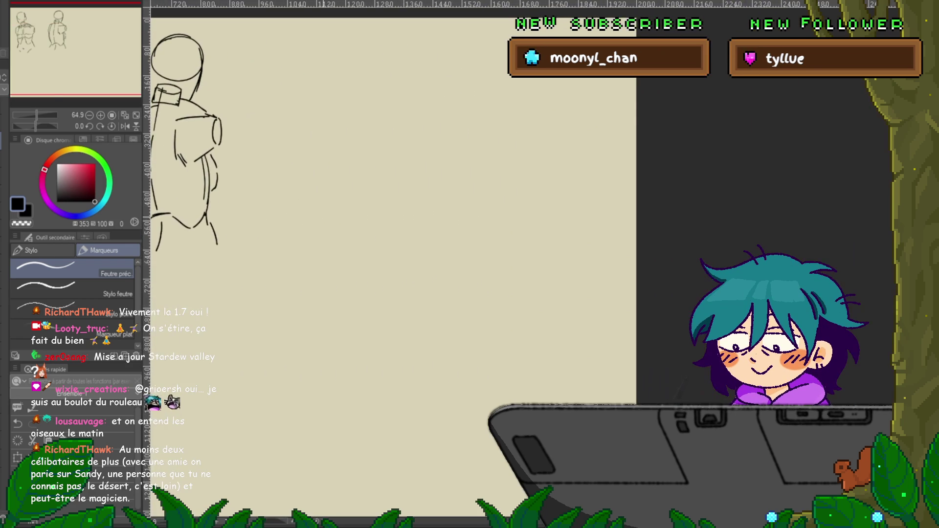
# Lasso the back-view figure, slide it left toward the front view, and deselect
pyautogui.moveTo(440, 244); pyautogui.dragTo(495, 231)
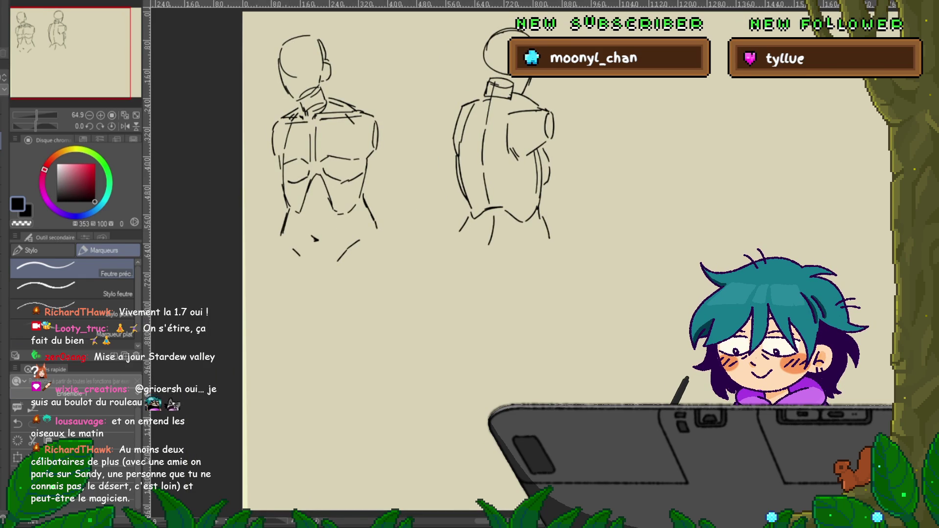
pyautogui.press('m')
pyautogui.moveTo(508, 21)
pyautogui.mouseDown()
pyautogui.moveTo(589, 260)
pyautogui.moveTo(518, 22)
pyautogui.mouseUp()
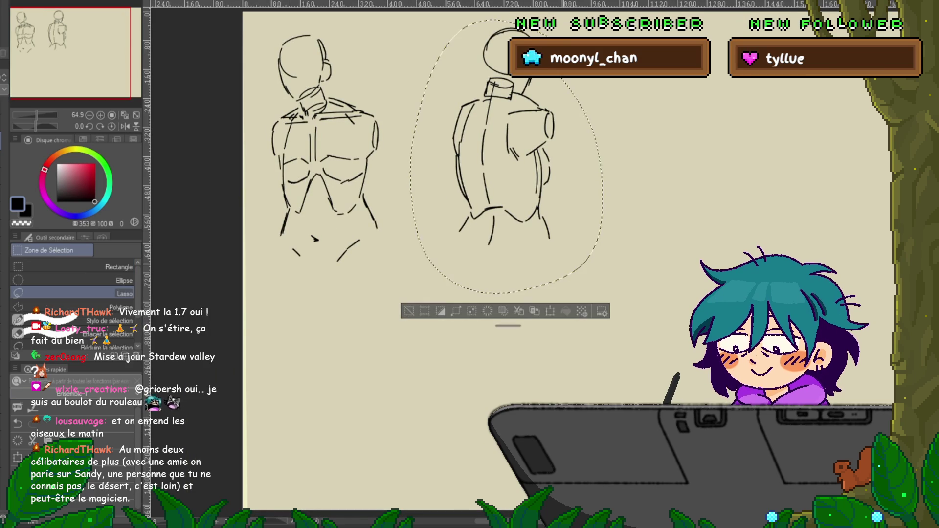
pyautogui.hotkey('ctrl', 't')
pyautogui.moveTo(507, 157)
pyautogui.mouseDown()
pyautogui.moveTo(402, 164)
pyautogui.moveTo(218, 199)
pyautogui.mouseUp()
pyautogui.press('Return')
pyautogui.hotkey('ctrl', 'd')
pyautogui.press('p')
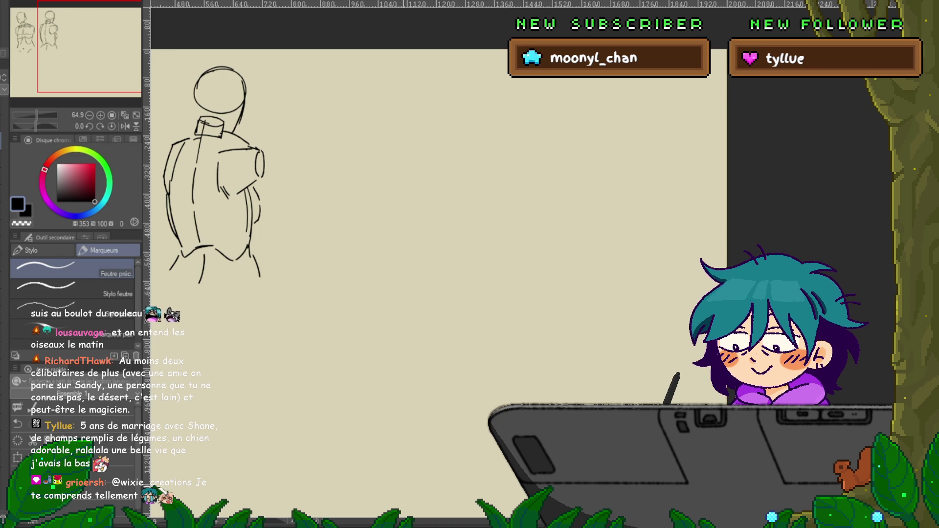
pyautogui.moveTo(440, 245); pyautogui.dragTo(426, 261)
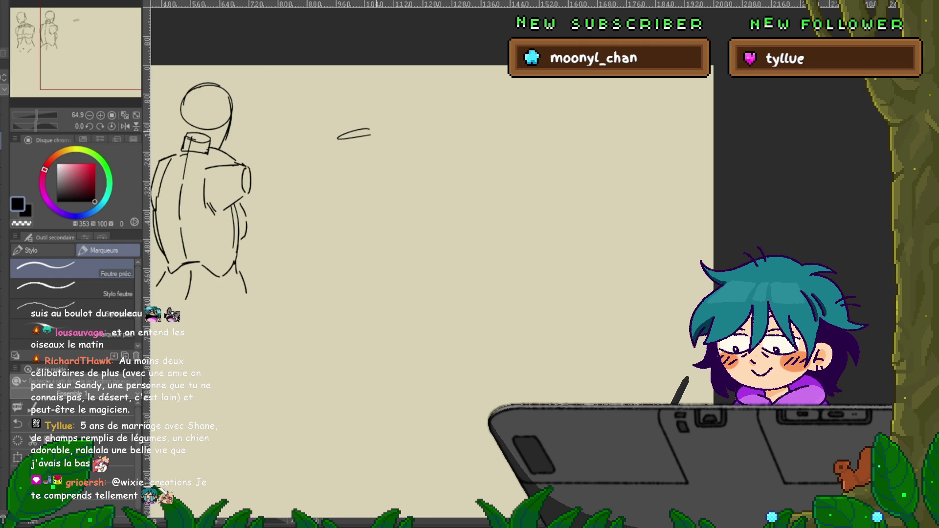
# Sketch the third figure's neck, both shoulder lines and right arm outline beside the second figure
pyautogui.moveTo(370, 131)
pyautogui.mouseDown()
pyautogui.moveTo(342, 158)
pyautogui.moveTo(378, 148)
pyautogui.moveTo(368, 167)
pyautogui.mouseUp()
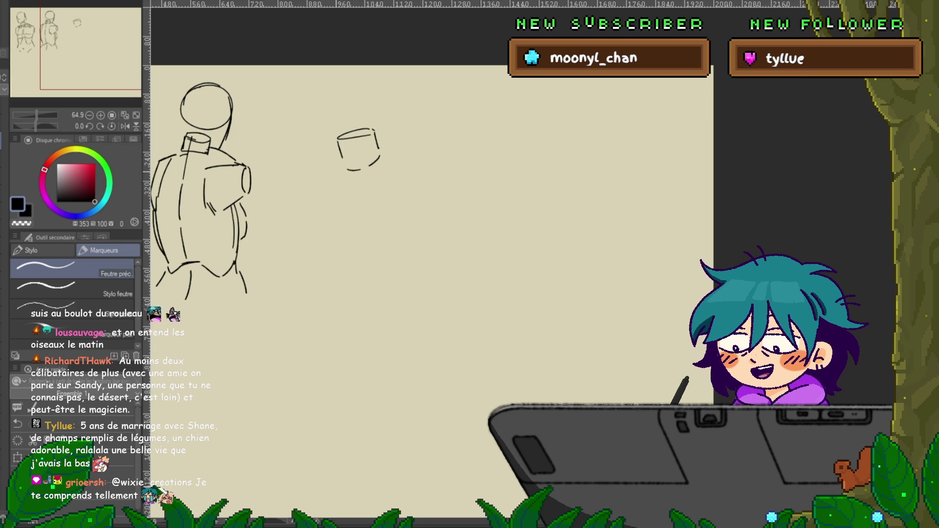
pyautogui.moveTo(440, 244)
pyautogui.mouseDown()
pyautogui.moveTo(470, 269)
pyautogui.moveTo(573, 269)
pyautogui.mouseUp()
pyautogui.moveTo(489, 269)
pyautogui.mouseDown()
pyautogui.moveTo(440, 269)
pyautogui.moveTo(443, 254)
pyautogui.moveTo(419, 253)
pyautogui.mouseUp()
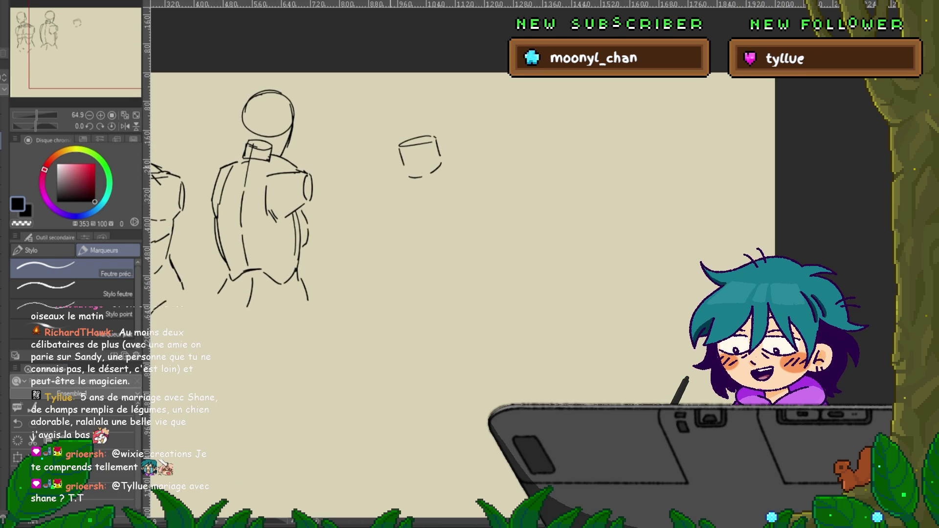
pyautogui.moveTo(402, 167); pyautogui.dragTo(380, 178)
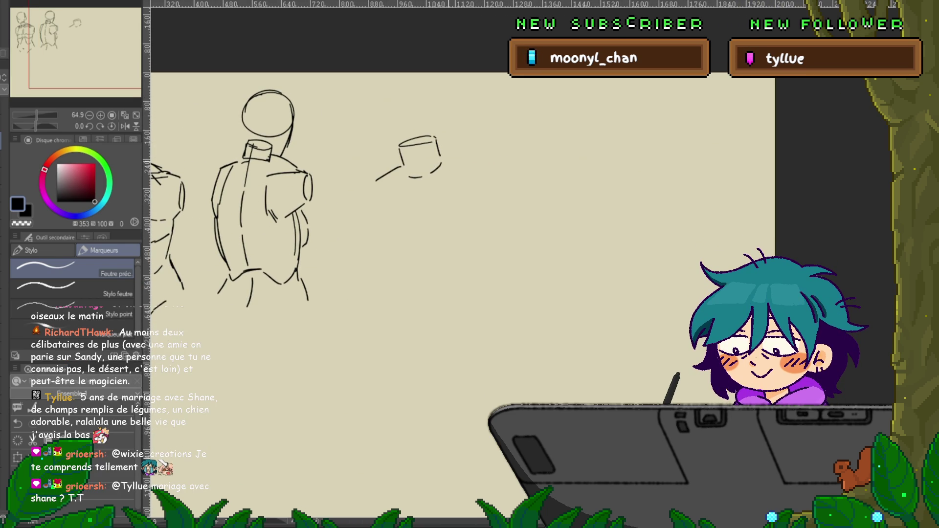
pyautogui.moveTo(441, 157); pyautogui.dragTo(490, 178)
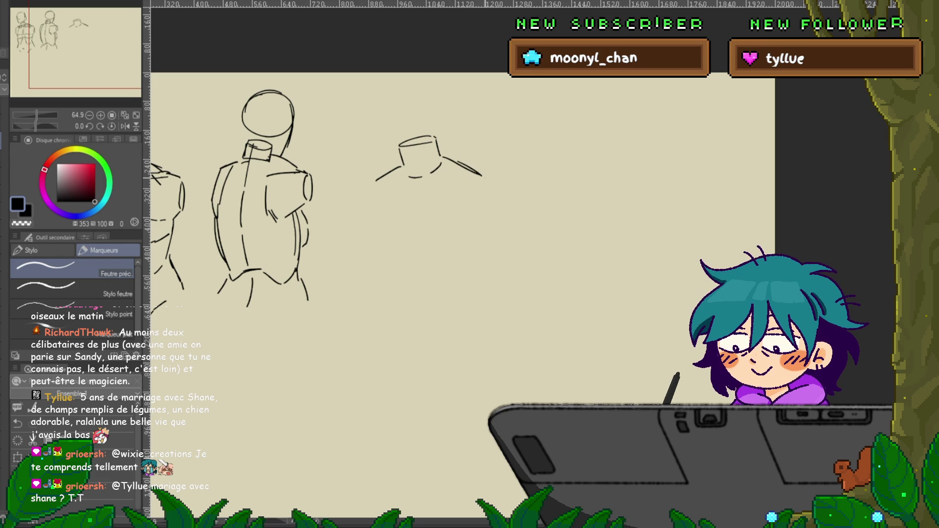
pyautogui.moveTo(373, 188)
pyautogui.mouseDown()
pyautogui.moveTo(376, 239)
pyautogui.moveTo(466, 240)
pyautogui.mouseUp()
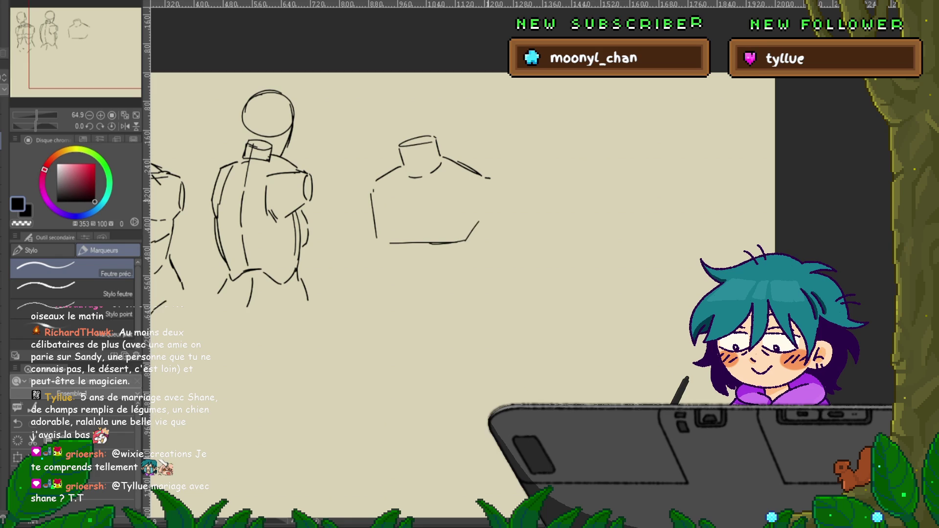
pyautogui.moveTo(487, 183); pyautogui.dragTo(490, 220)
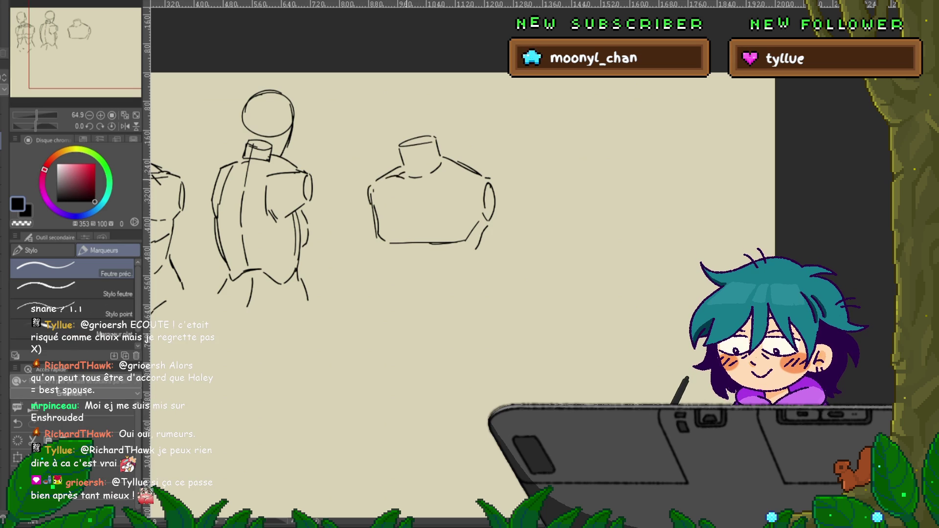
# Add a collarbone detail stroke to the third figure's chest
pyautogui.moveTo(400, 189); pyautogui.dragTo(410, 188)
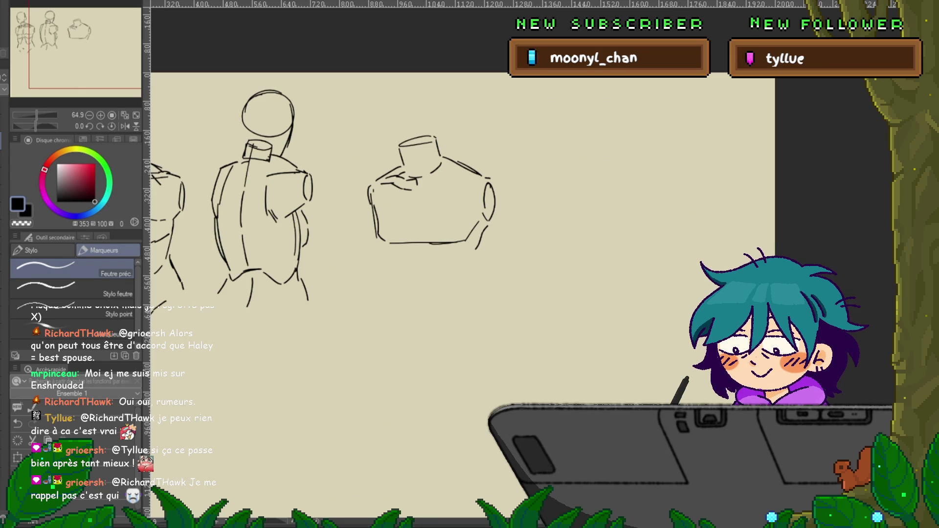
pyautogui.moveTo(440, 294); pyautogui.dragTo(423, 258)
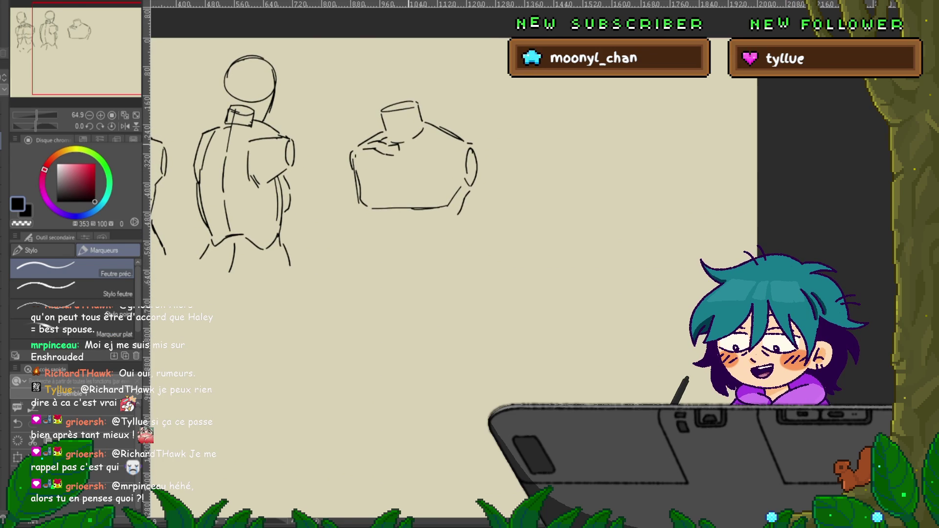
# Draw a collarbone line across the front torso's upper chest
pyautogui.moveTo(413, 145); pyautogui.dragTo(438, 142)
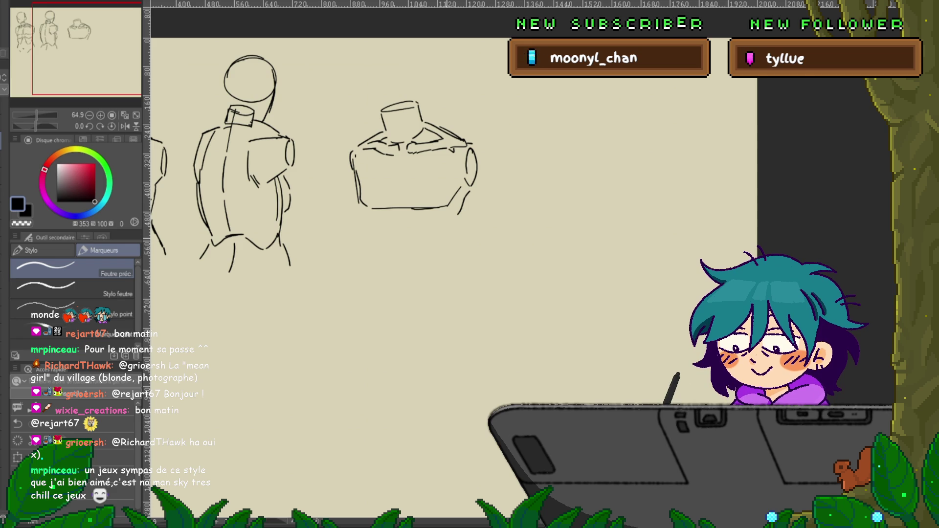
# Sketch the abdomen, flanks down to the hips, the navel and an abdominal centre line
pyautogui.moveTo(399, 214)
pyautogui.mouseDown()
pyautogui.moveTo(414, 212)
pyautogui.moveTo(437, 254)
pyautogui.mouseUp()
pyautogui.moveTo(455, 224); pyautogui.dragTo(448, 255)
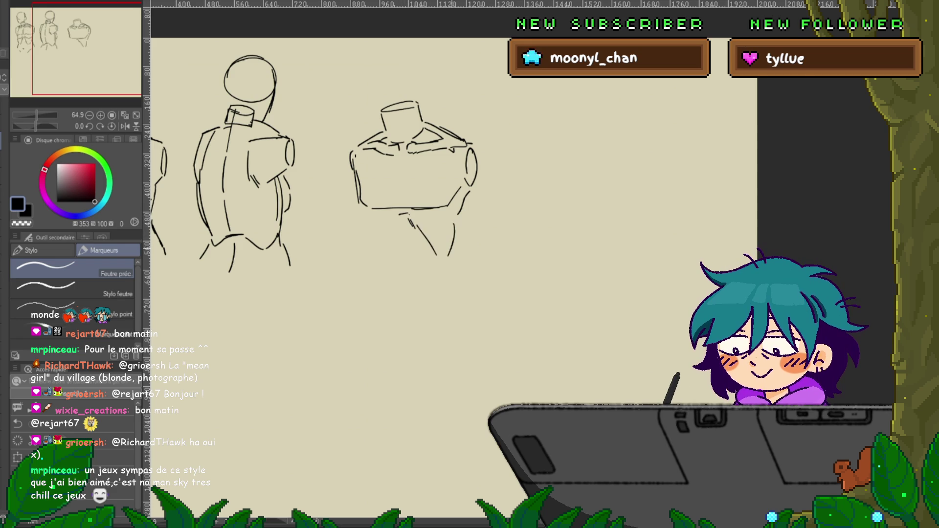
pyautogui.moveTo(410, 219)
pyautogui.mouseDown()
pyautogui.moveTo(436, 257)
pyautogui.moveTo(395, 225)
pyautogui.mouseUp()
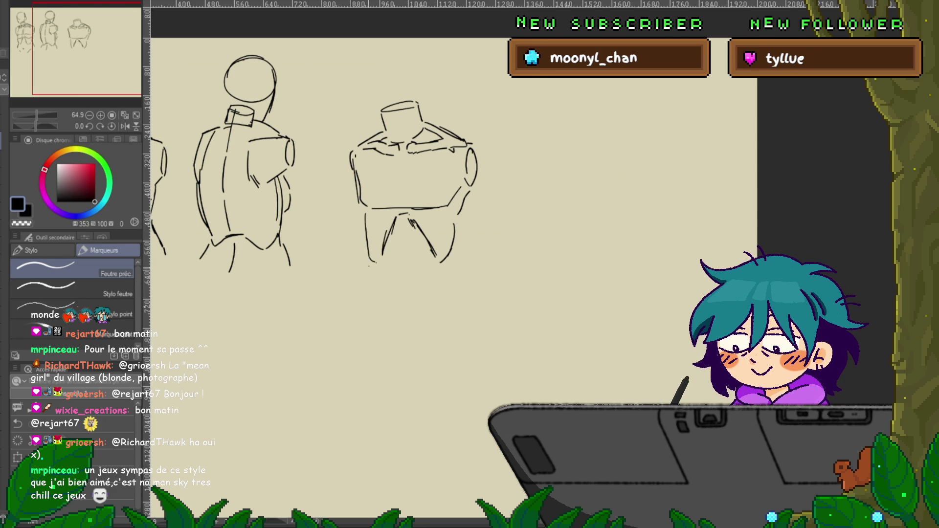
pyautogui.moveTo(370, 264); pyautogui.dragTo(365, 286)
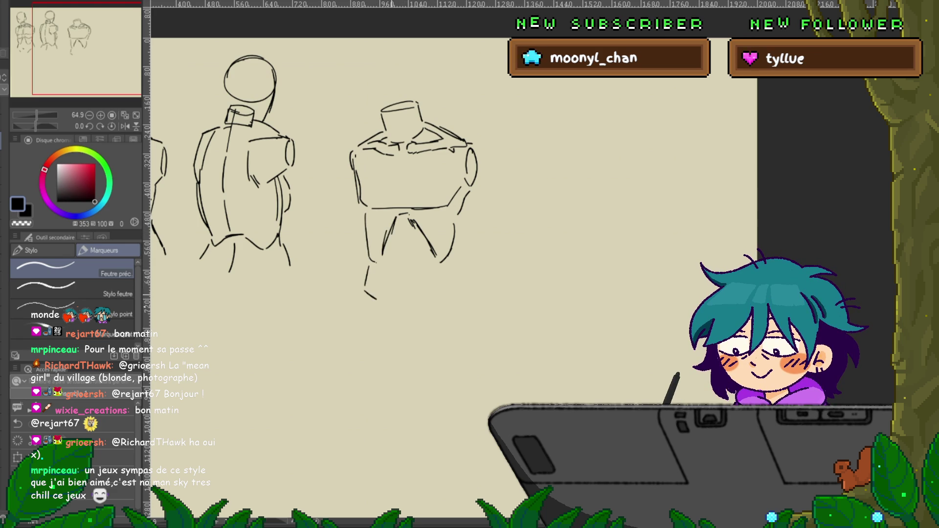
pyautogui.moveTo(454, 257)
pyautogui.mouseDown()
pyautogui.moveTo(456, 283)
pyautogui.moveTo(425, 313)
pyautogui.moveTo(380, 302)
pyautogui.mouseUp()
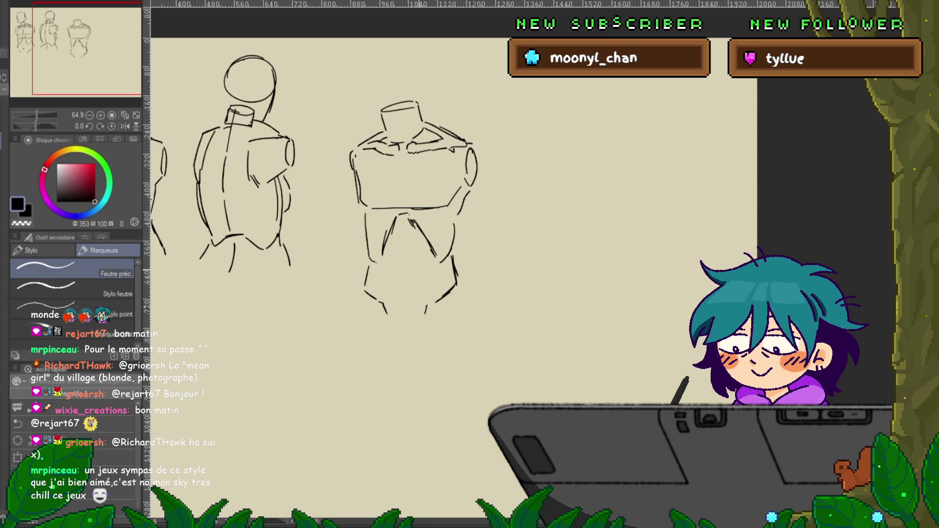
pyautogui.moveTo(404, 274); pyautogui.dragTo(405, 278)
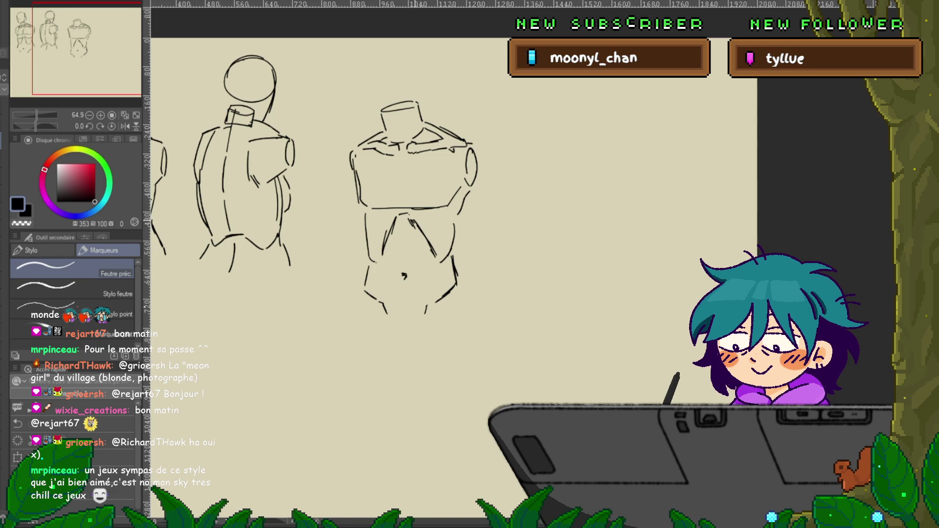
pyautogui.moveTo(404, 223); pyautogui.dragTo(405, 258)
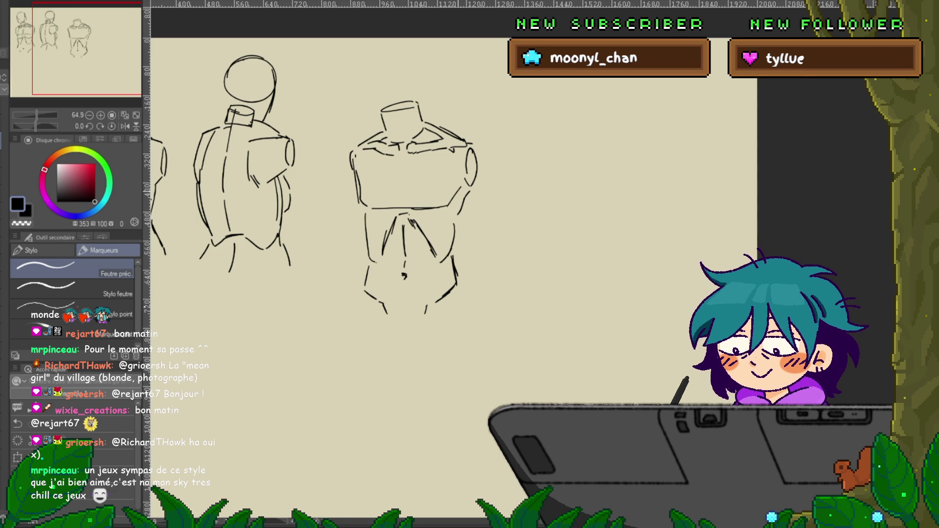
# Add vertical sternum and centre lines down the front torso's chest
pyautogui.moveTo(440, 244); pyautogui.dragTo(432, 258)
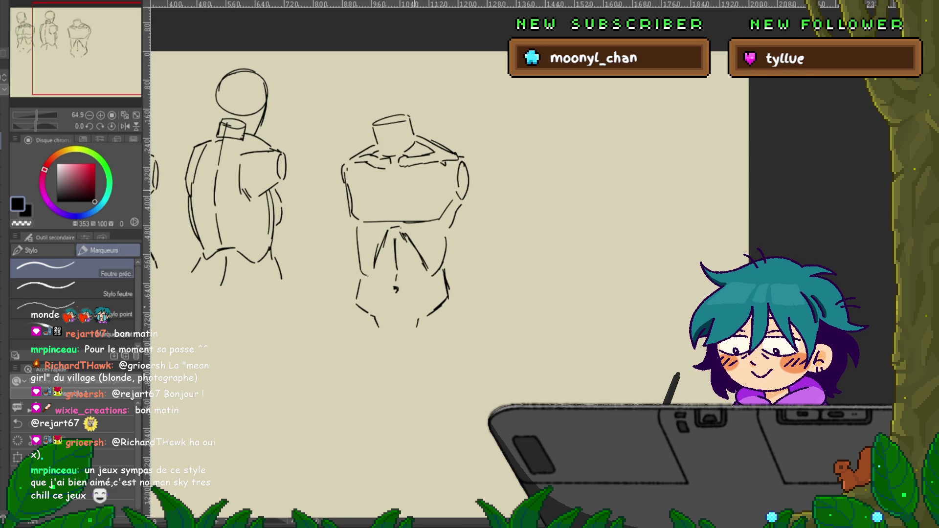
pyautogui.moveTo(389, 175); pyautogui.dragTo(389, 214)
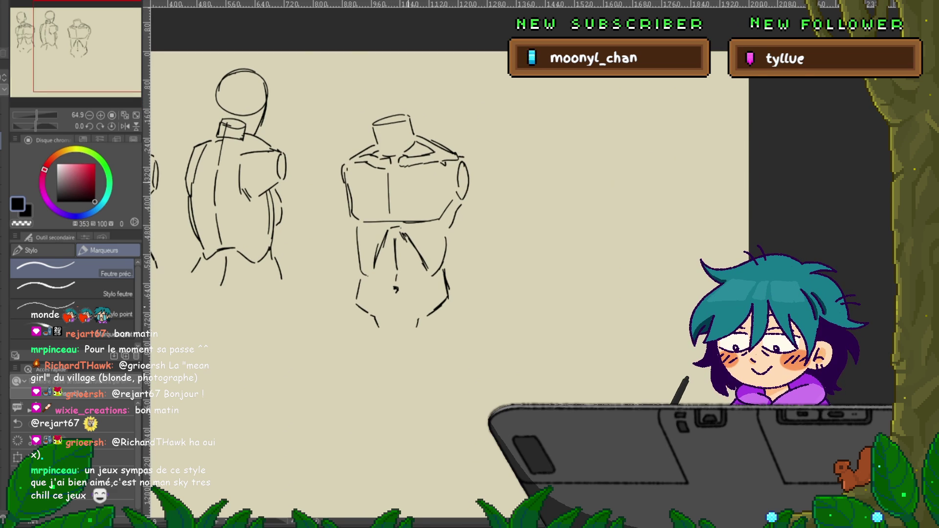
pyautogui.moveTo(387, 167); pyautogui.dragTo(386, 218)
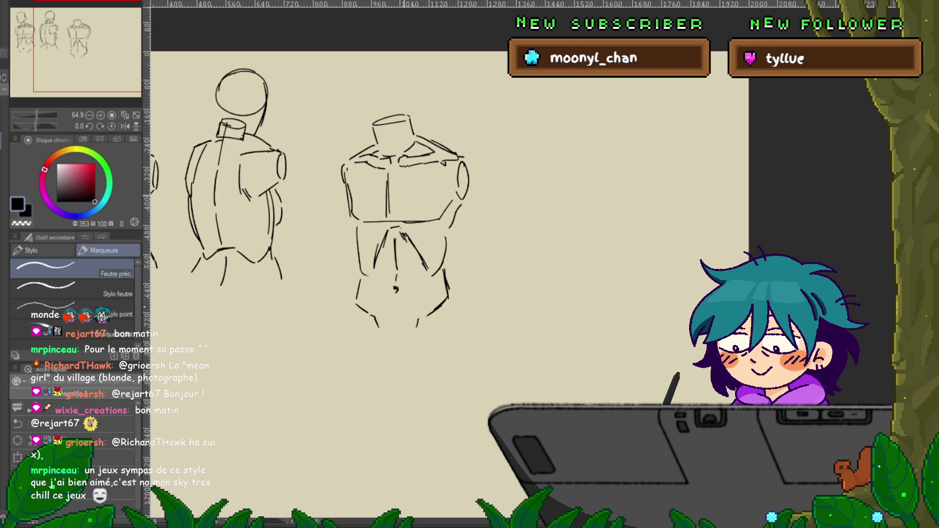
pyautogui.moveTo(403, 169); pyautogui.dragTo(402, 216)
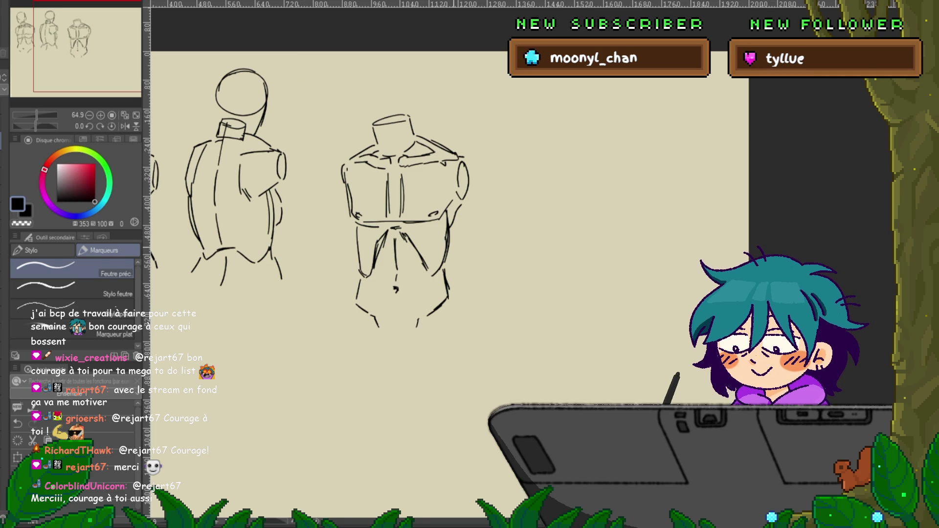
# Lasso the lower torso and squash it shorter by dragging its bottom edge up
pyautogui.press('m')
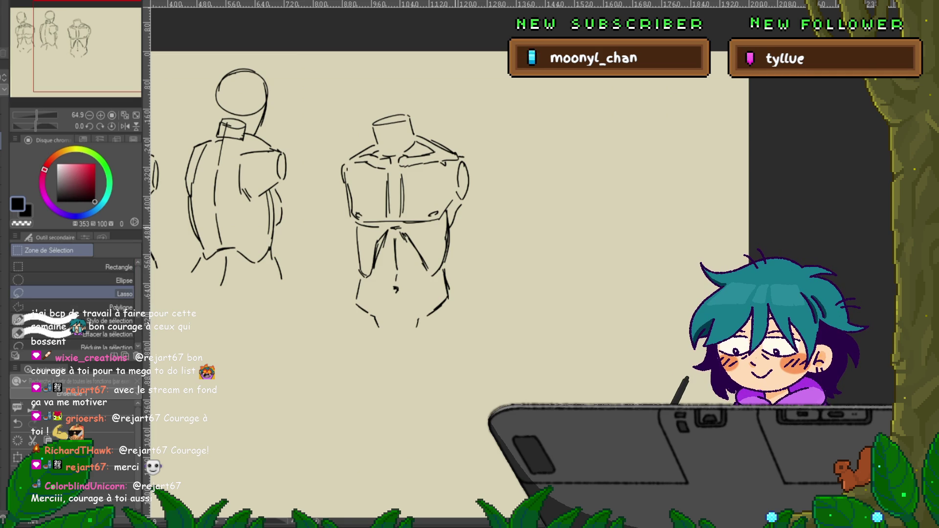
pyautogui.moveTo(400, 223); pyautogui.dragTo(459, 236)
pyautogui.moveTo(357, 238)
pyautogui.mouseDown()
pyautogui.moveTo(465, 338)
pyautogui.moveTo(471, 236)
pyautogui.mouseUp()
pyautogui.hotkey('ctrl', 't')
pyautogui.moveTo(411, 356); pyautogui.dragTo(412, 345)
pyautogui.press('Return')
pyautogui.hotkey('ctrl', 'd')
pyautogui.press('p')
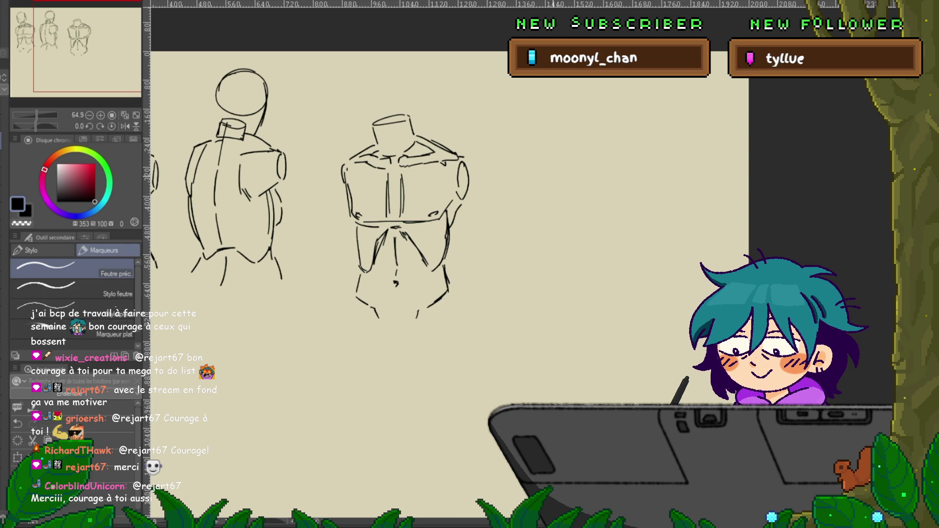
# Erase the curved line across the top of the front torso's neck
pyautogui.moveTo(440, 196)
pyautogui.mouseDown()
pyautogui.moveTo(449, 250)
pyautogui.moveTo(449, 217)
pyautogui.mouseUp()
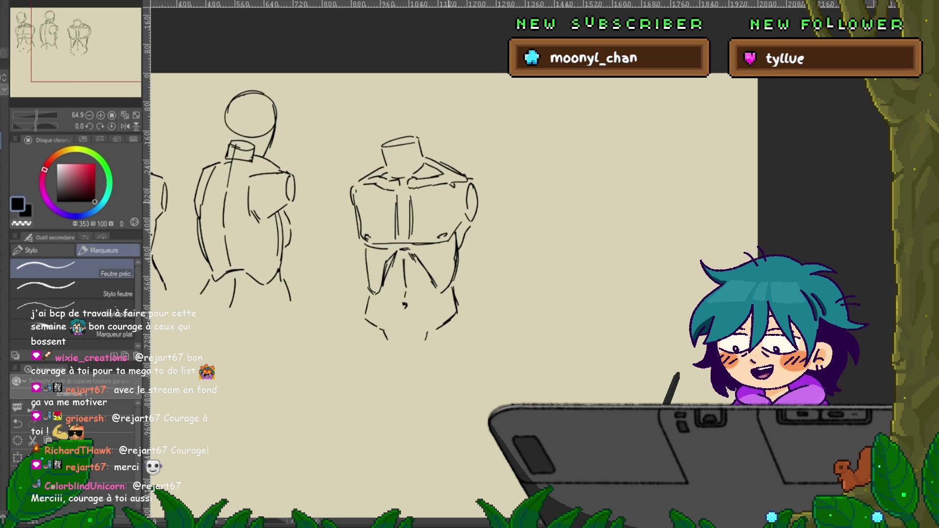
pyautogui.moveTo(382, 145); pyautogui.dragTo(418, 137)
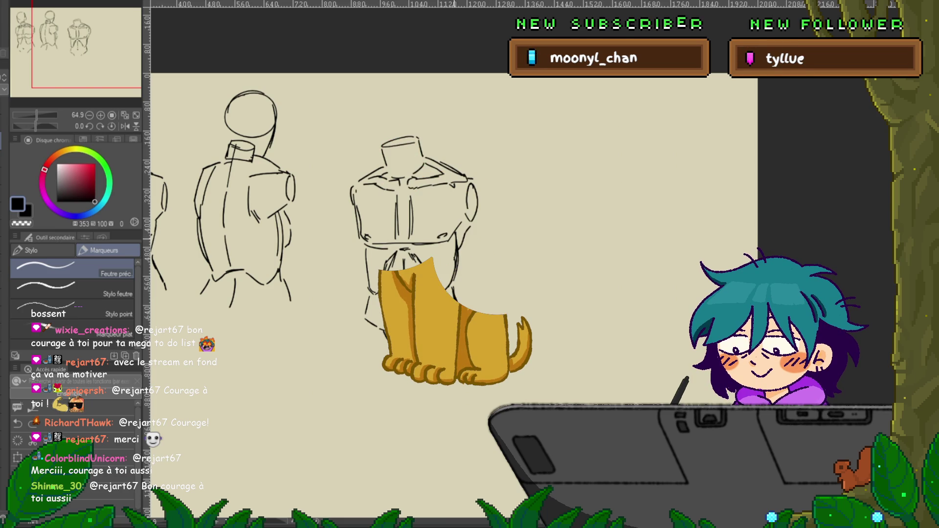
pyautogui.moveTo(440, 244); pyautogui.dragTo(419, 219)
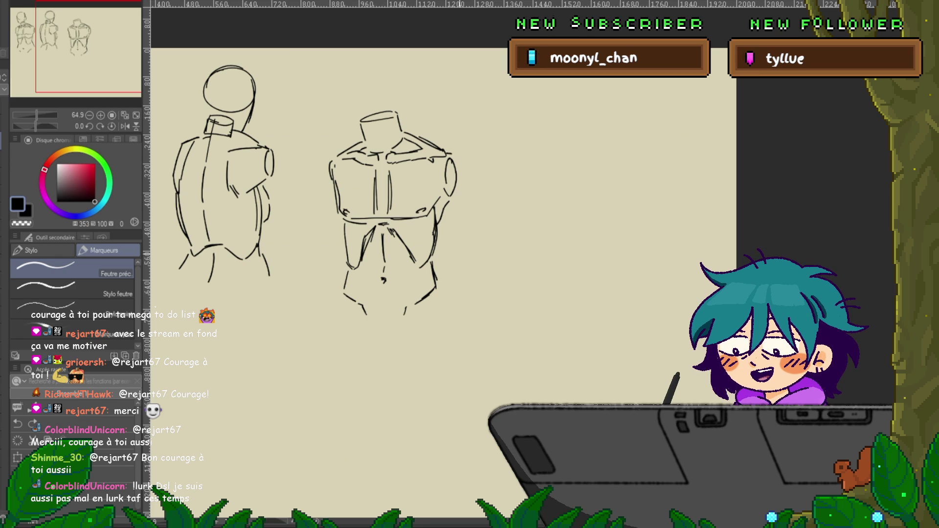
pyautogui.moveTo(440, 244); pyautogui.dragTo(400, 232)
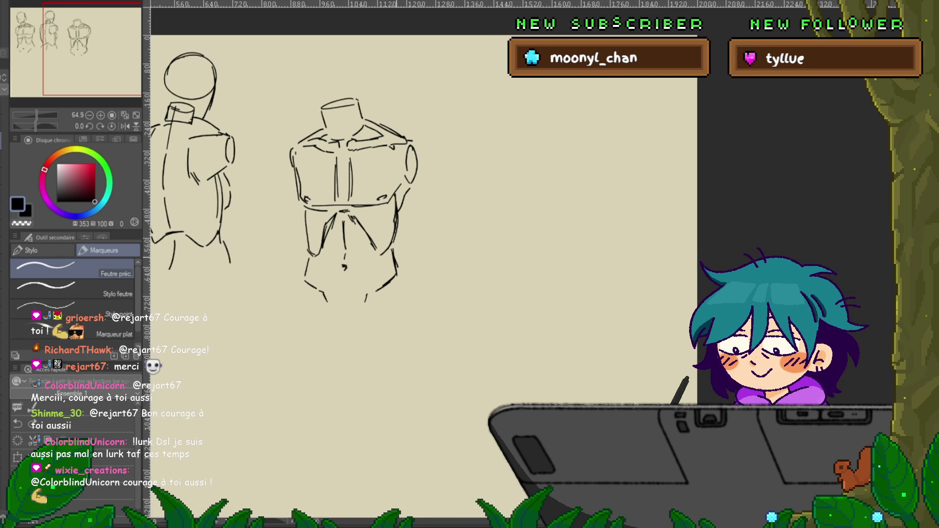
pyautogui.moveTo(440, 220)
pyautogui.mouseDown()
pyautogui.moveTo(355, 242)
pyautogui.moveTo(683, 247)
pyautogui.moveTo(635, 254)
pyautogui.mouseUp()
# Sketch a new head circle with an ear and a centre line on empty canvas
pyautogui.moveTo(649, 114)
pyautogui.mouseDown()
pyautogui.moveTo(503, 180)
pyautogui.moveTo(507, 207)
pyautogui.mouseUp()
pyautogui.moveTo(504, 174)
pyautogui.mouseDown()
pyautogui.moveTo(526, 172)
pyautogui.moveTo(541, 198)
pyautogui.moveTo(513, 244)
pyautogui.mouseUp()
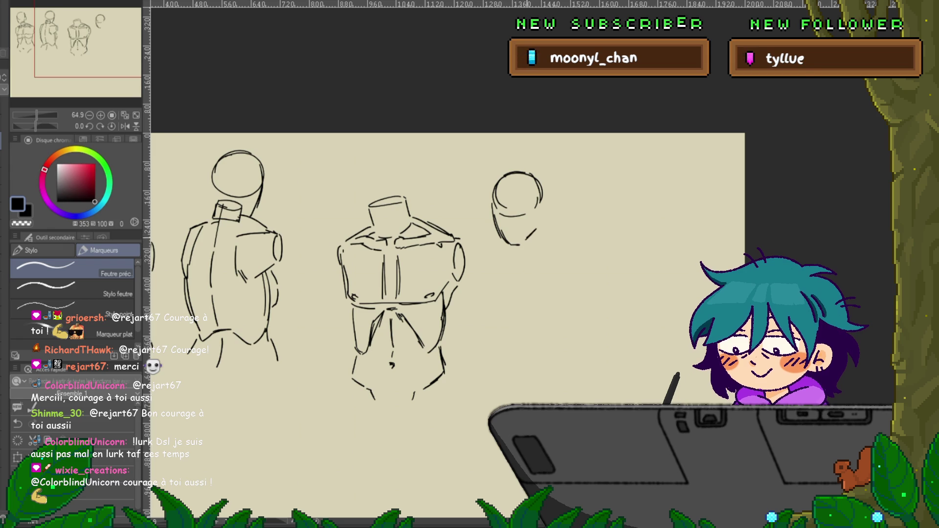
pyautogui.moveTo(541, 201); pyautogui.dragTo(538, 223)
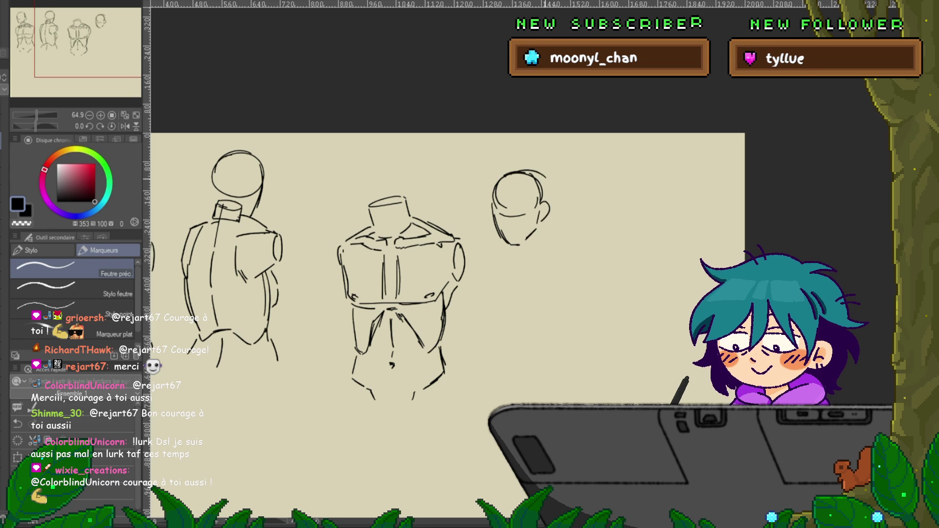
pyautogui.moveTo(509, 184); pyautogui.dragTo(512, 243)
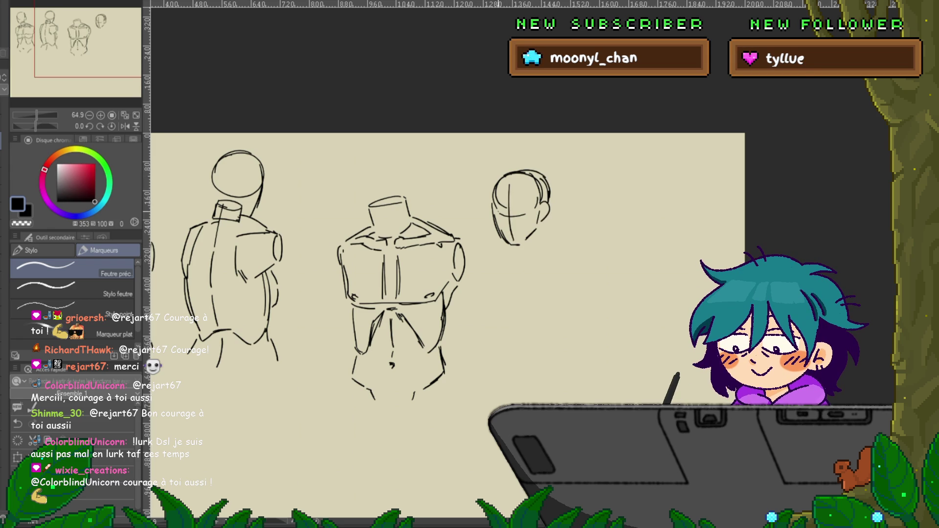
# Lasso the new head and move it onto the front torso's neck
pyautogui.press('m')
pyautogui.moveTo(568, 181)
pyautogui.mouseDown()
pyautogui.moveTo(487, 189)
pyautogui.moveTo(578, 229)
pyautogui.mouseUp()
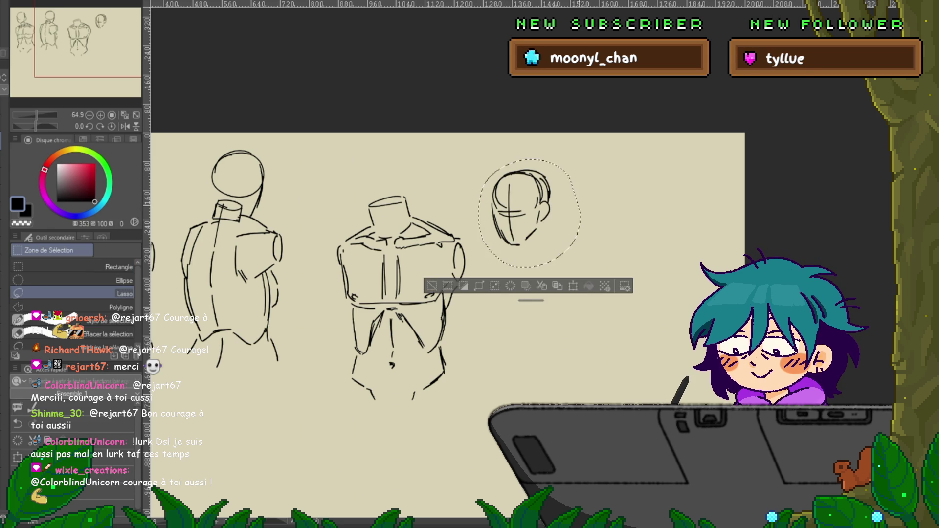
pyautogui.hotkey('ctrl', 't')
pyautogui.moveTo(412, 198); pyautogui.dragTo(395, 191)
pyautogui.press('Return')
pyautogui.press('p')
pyautogui.moveTo(441, 244)
pyautogui.mouseDown()
pyautogui.moveTo(408, 223)
pyautogui.moveTo(346, 207)
pyautogui.mouseUp()
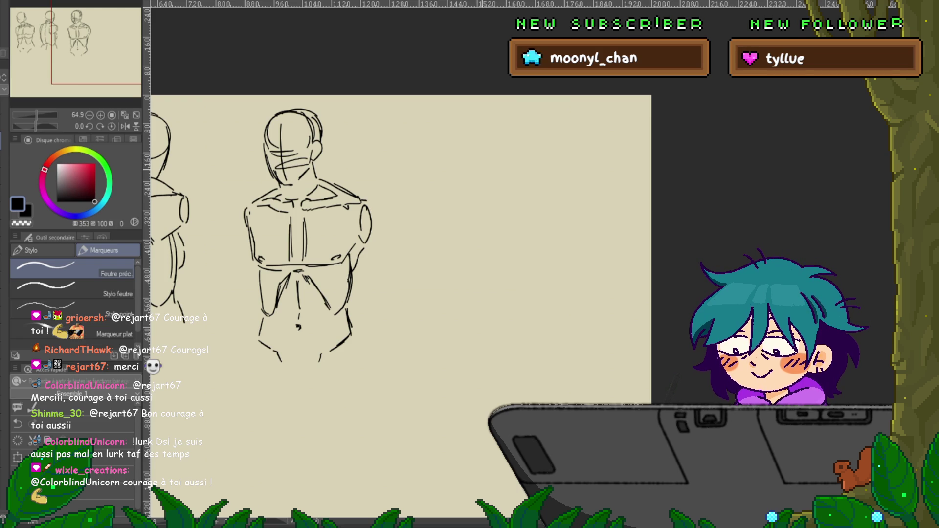
# Draw the arcs of a round head to the right of the second torso
pyautogui.moveTo(505, 143)
pyautogui.mouseDown()
pyautogui.moveTo(487, 178)
pyautogui.moveTo(516, 186)
pyautogui.moveTo(509, 143)
pyautogui.moveTo(518, 212)
pyautogui.moveTo(502, 212)
pyautogui.mouseUp()
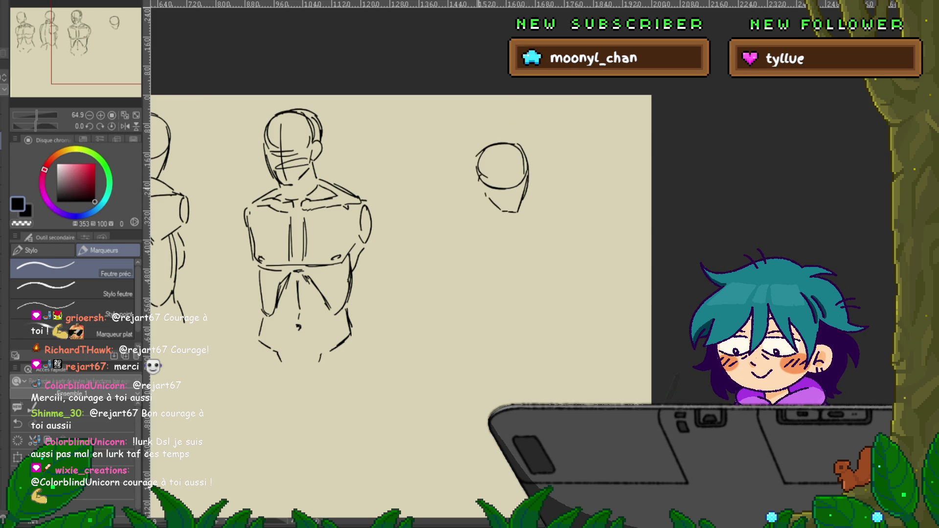
pyautogui.moveTo(495, 140); pyautogui.dragTo(473, 174)
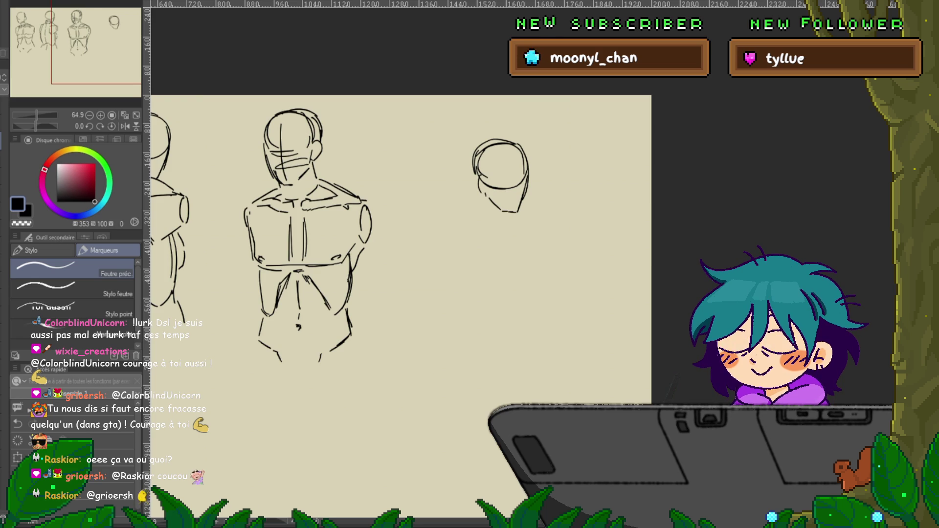
pyautogui.moveTo(401, 245); pyautogui.dragTo(386, 201)
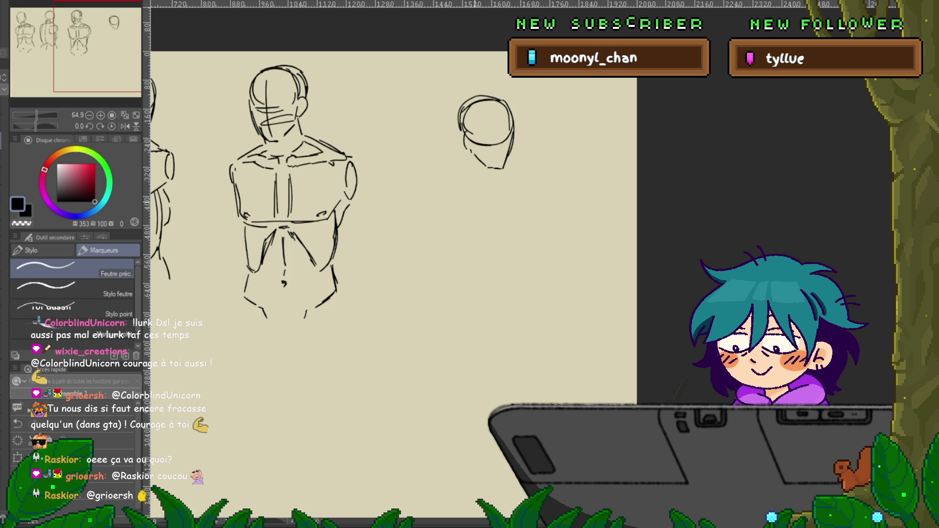
# Draw the jaw, neck, and left and right shoulder lines under the new head
pyautogui.moveTo(465, 140)
pyautogui.mouseDown()
pyautogui.moveTo(463, 167)
pyautogui.moveTo(491, 172)
pyautogui.moveTo(490, 162)
pyautogui.moveTo(438, 178)
pyautogui.mouseUp()
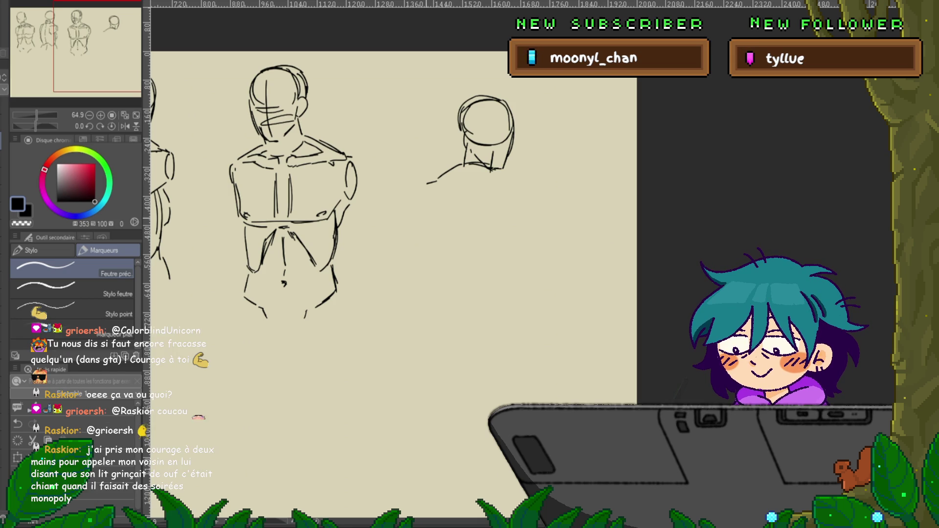
pyautogui.moveTo(426, 192); pyautogui.dragTo(423, 223)
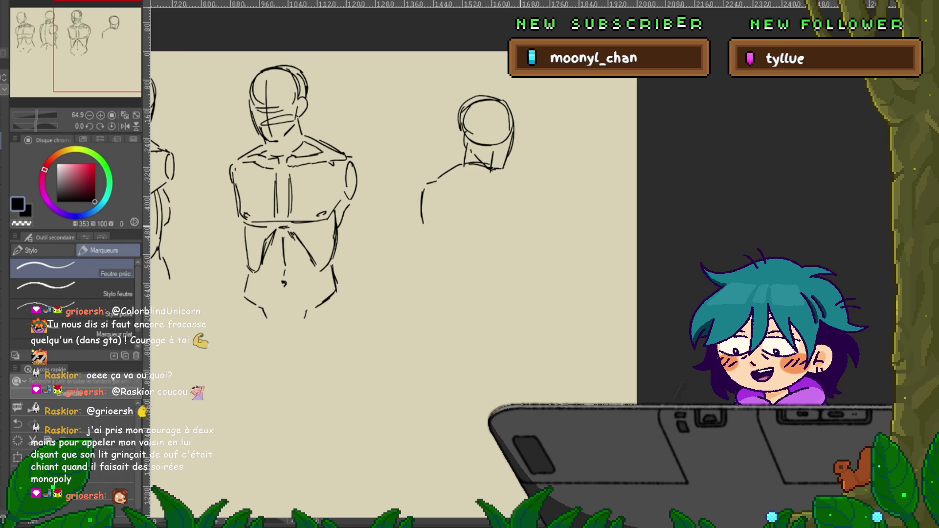
pyautogui.moveTo(342, 245); pyautogui.dragTo(262, 233)
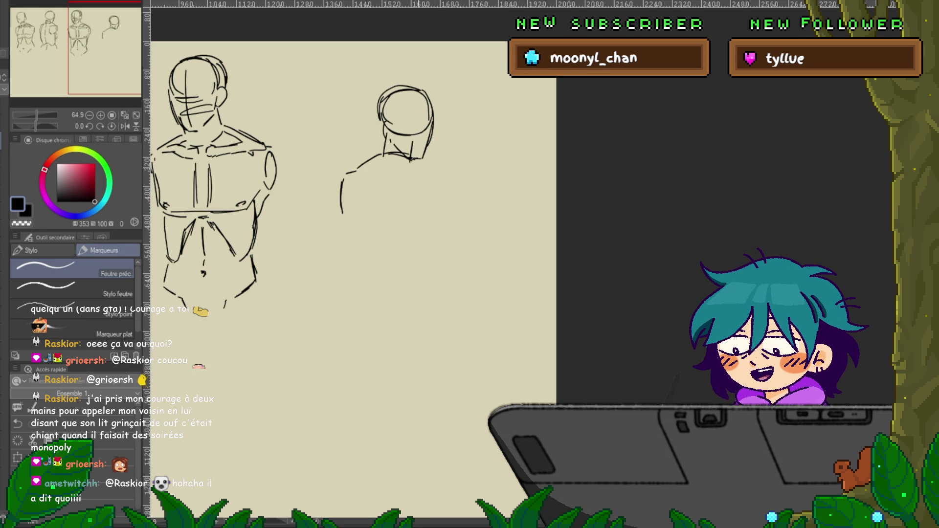
pyautogui.moveTo(409, 156)
pyautogui.mouseDown()
pyautogui.moveTo(448, 176)
pyautogui.moveTo(449, 204)
pyautogui.mouseUp()
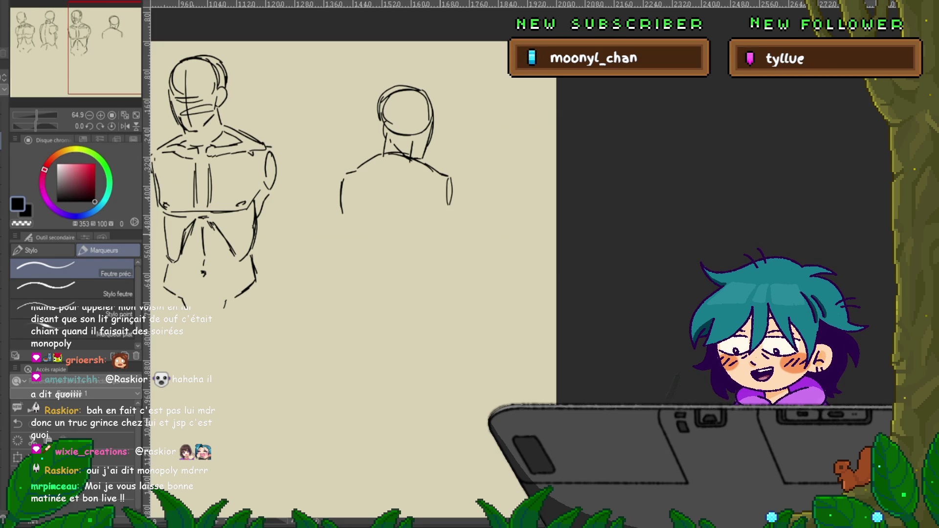
# Draw the back-view torso's left and right sides down to the waist
pyautogui.click(449, 209)
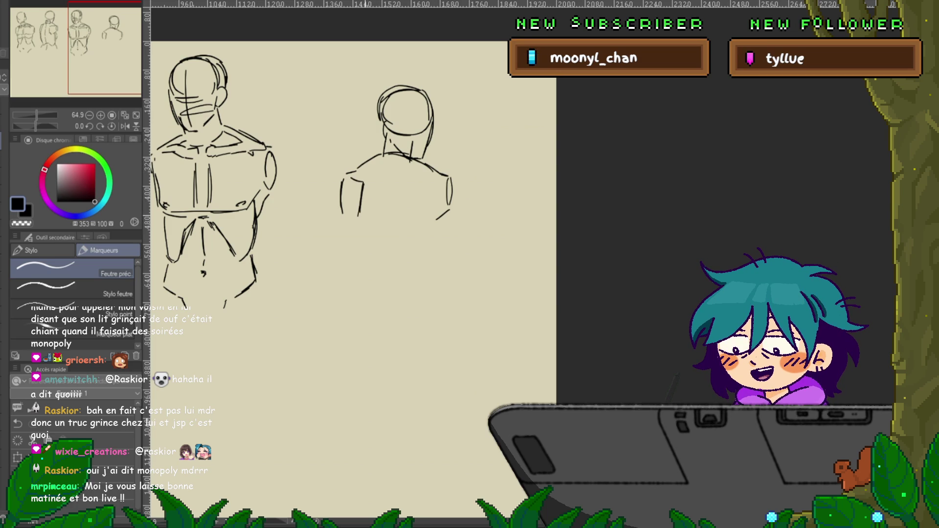
pyautogui.moveTo(342, 206); pyautogui.dragTo(365, 289)
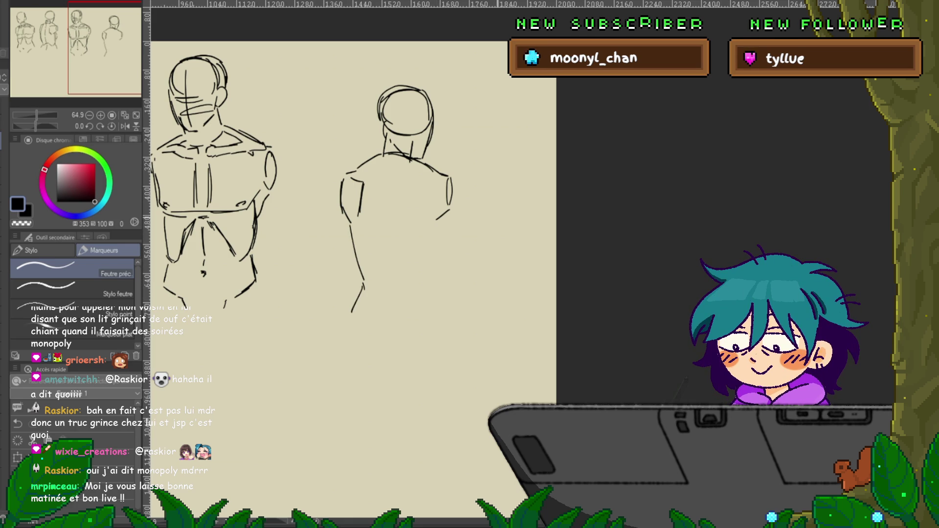
pyautogui.moveTo(447, 218); pyautogui.dragTo(444, 238)
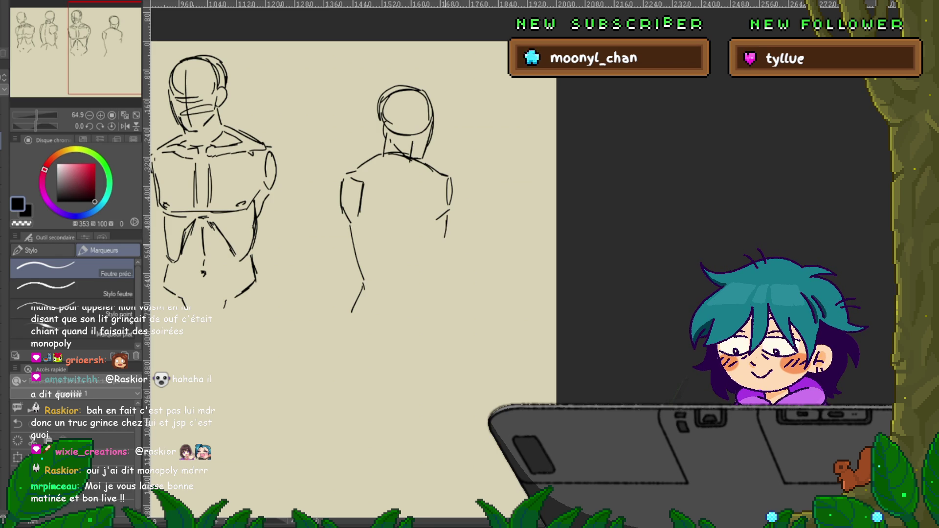
pyautogui.moveTo(441, 245); pyautogui.dragTo(431, 282)
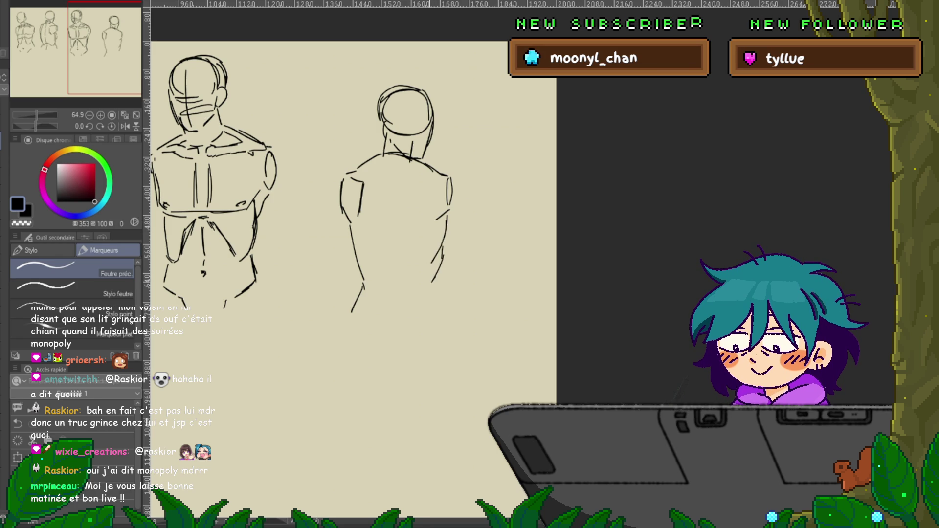
# Close the curved lower back, then add an upper-back line and the spine line
pyautogui.moveTo(388, 255); pyautogui.dragTo(426, 282)
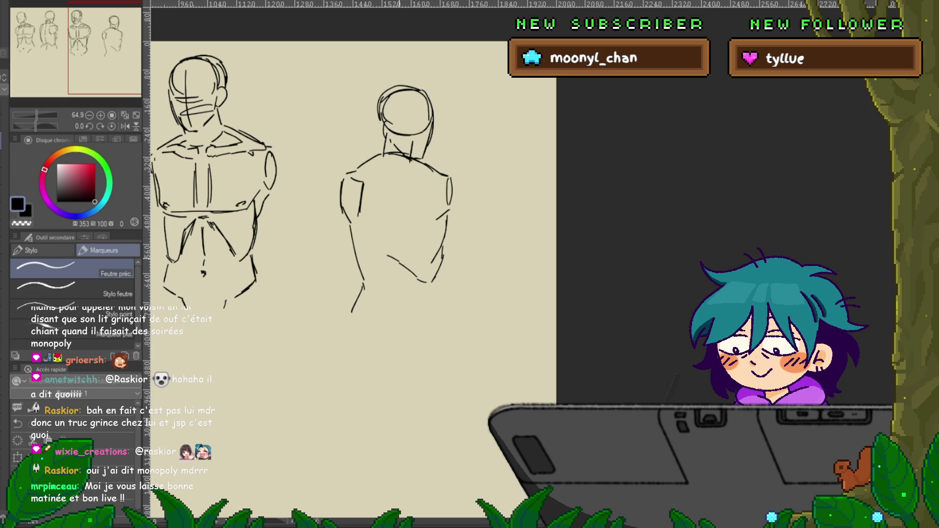
pyautogui.moveTo(389, 255); pyautogui.dragTo(366, 283)
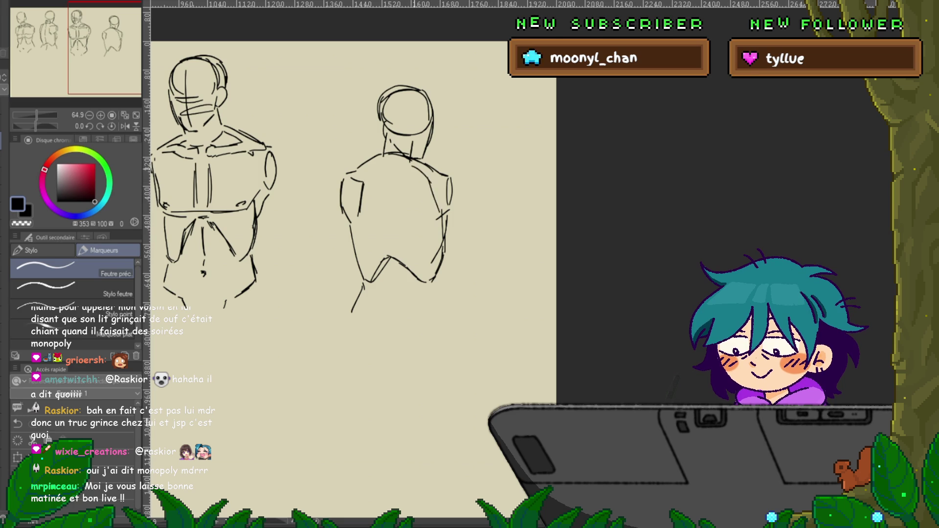
pyautogui.moveTo(373, 168); pyautogui.dragTo(402, 166)
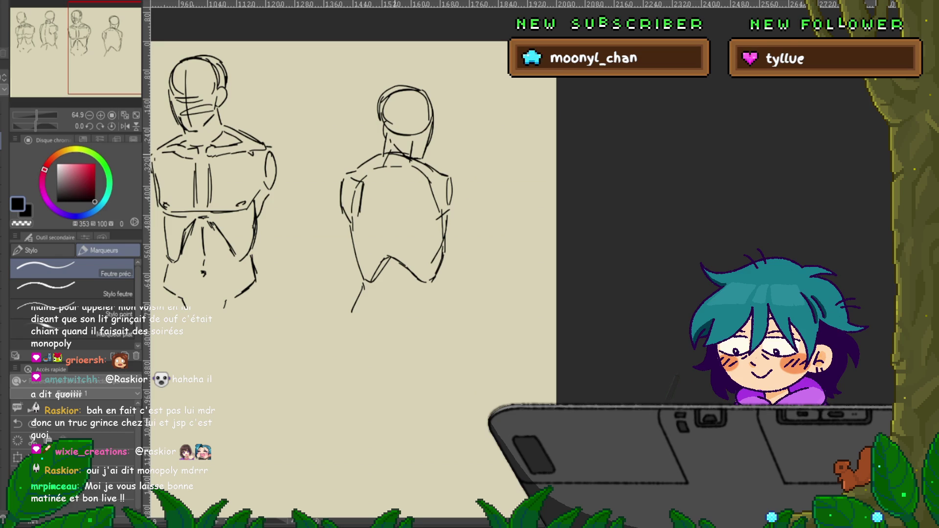
pyautogui.moveTo(383, 175); pyautogui.dragTo(382, 196)
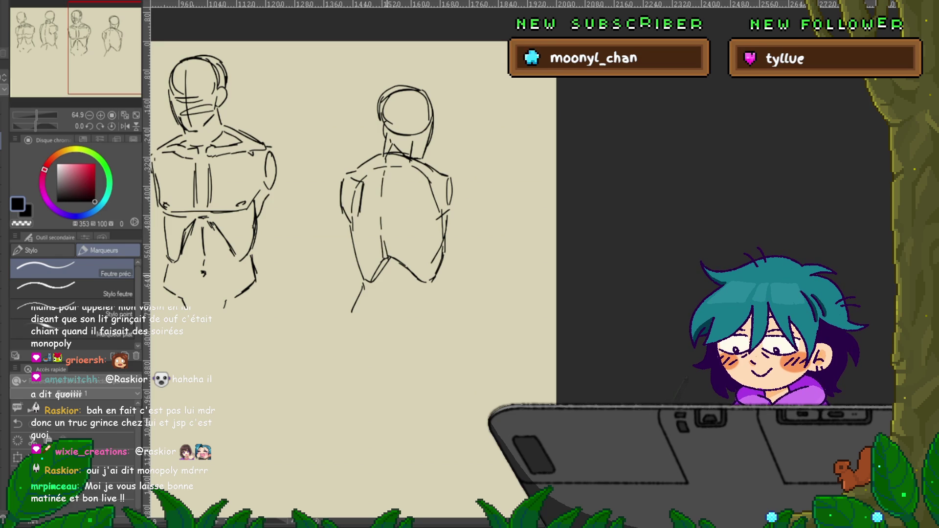
# Add a short stroke on the third figure's lower back
pyautogui.moveTo(390, 267); pyautogui.dragTo(382, 297)
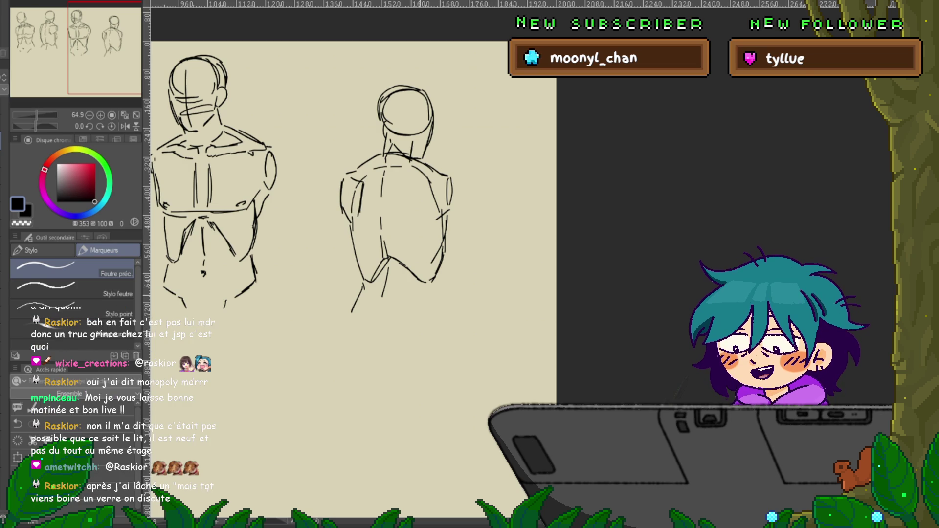
pyautogui.scroll(-2, 352, 195)
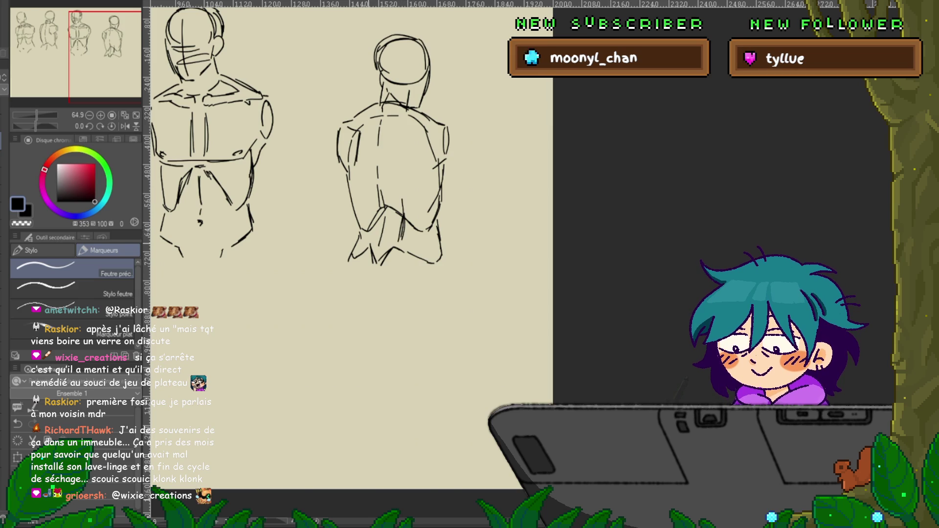
pyautogui.scroll(1, 352, 147)
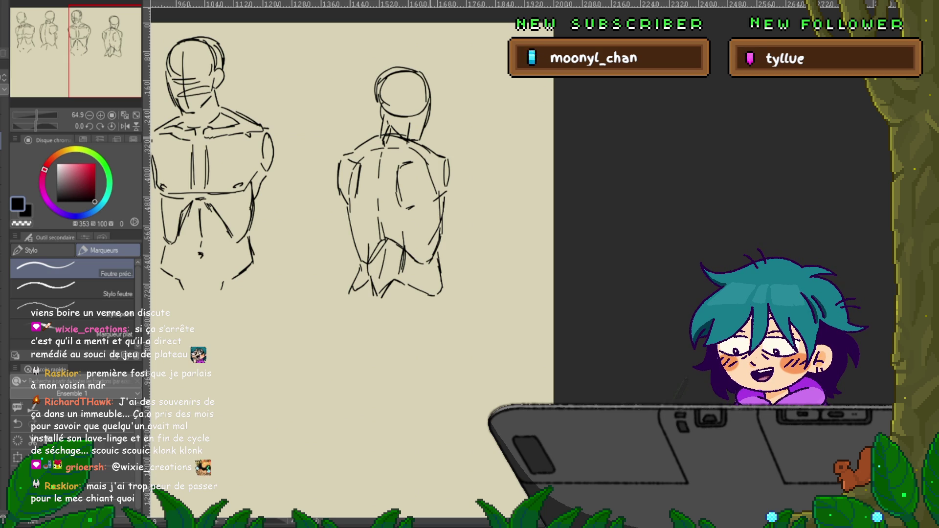
# Redraw the arm stub at the right shoulder and add a stroke at the lower left
pyautogui.moveTo(437, 154)
pyautogui.mouseDown()
pyautogui.moveTo(453, 158)
pyautogui.moveTo(449, 189)
pyautogui.mouseUp()
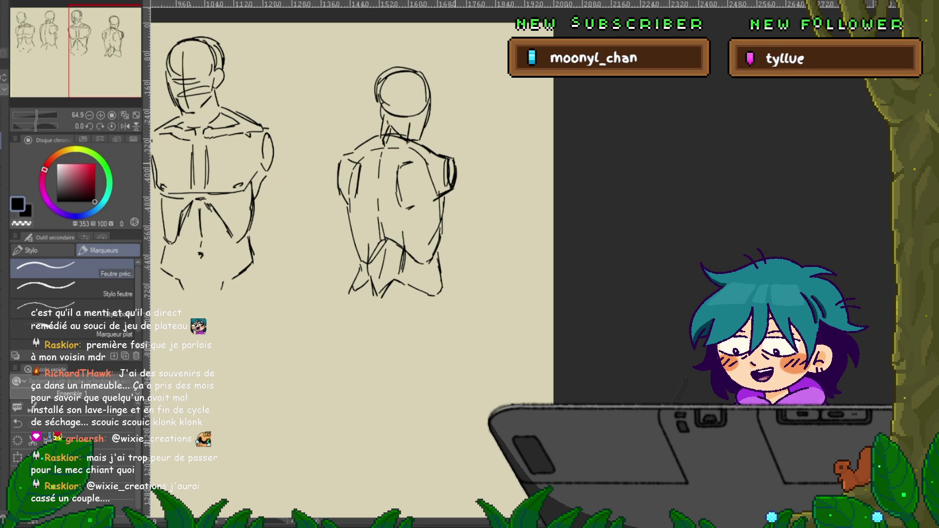
pyautogui.hotkey('ctrl', 'z')
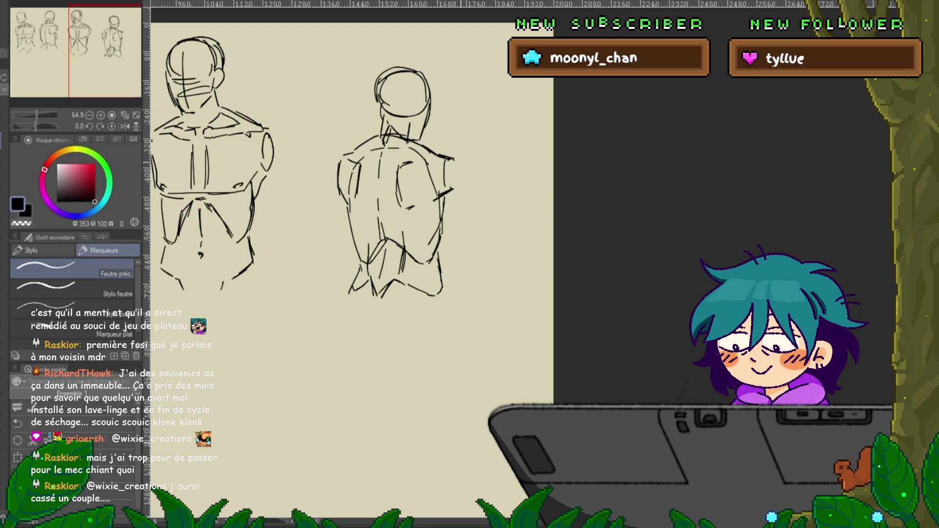
pyautogui.moveTo(443, 157); pyautogui.dragTo(440, 196)
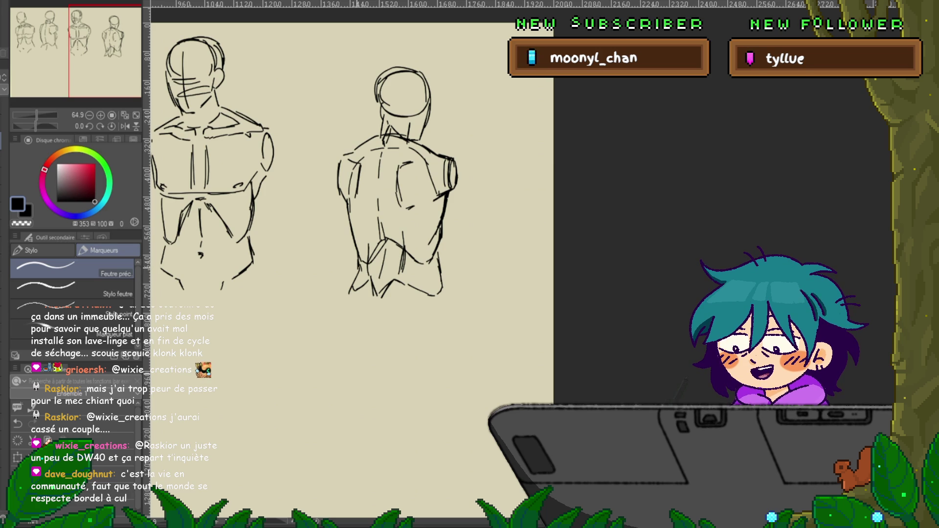
pyautogui.moveTo(358, 268); pyautogui.dragTo(346, 296)
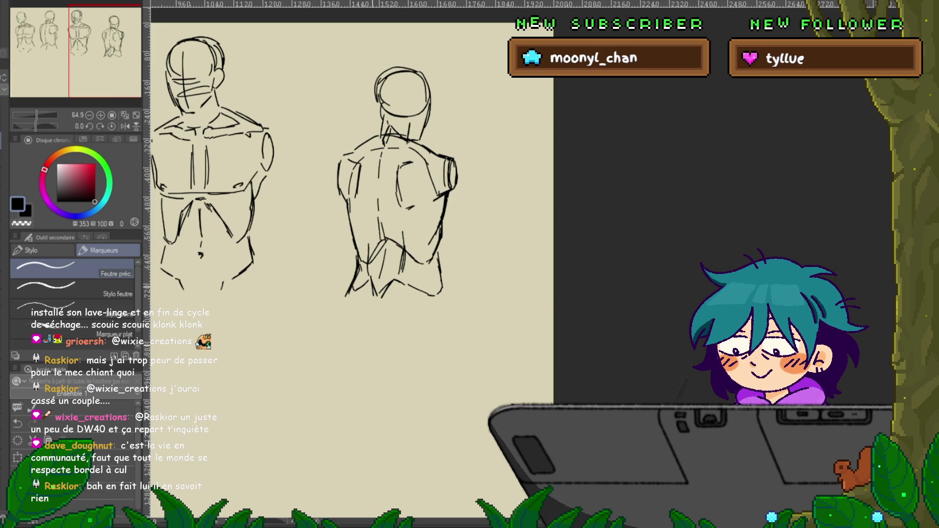
pyautogui.hscroll(-3, 353, 196)
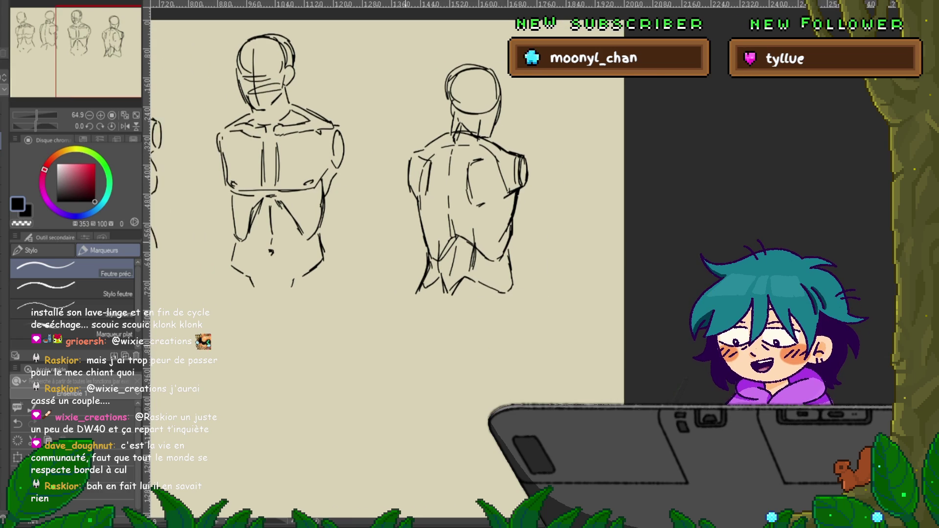
pyautogui.hscroll(-2, 386, 195)
# Lasso the third torso and move it up and to the left
pyautogui.press('m')
pyautogui.moveTo(617, 131)
pyautogui.mouseDown()
pyautogui.moveTo(441, 293)
pyautogui.moveTo(614, 221)
pyautogui.mouseUp()
pyautogui.hotkey('ctrl', 't')
pyautogui.moveTo(516, 182); pyautogui.dragTo(504, 155)
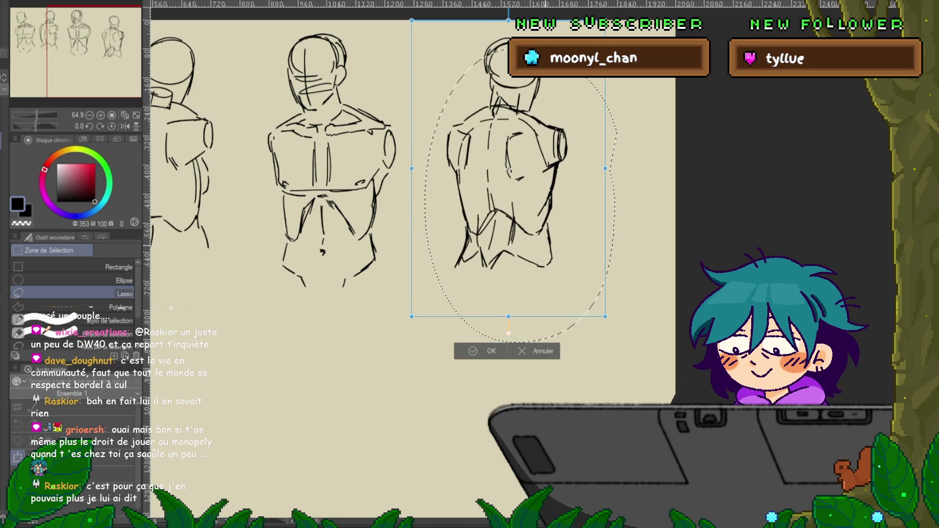
pyautogui.press('Return')
pyautogui.press('p')
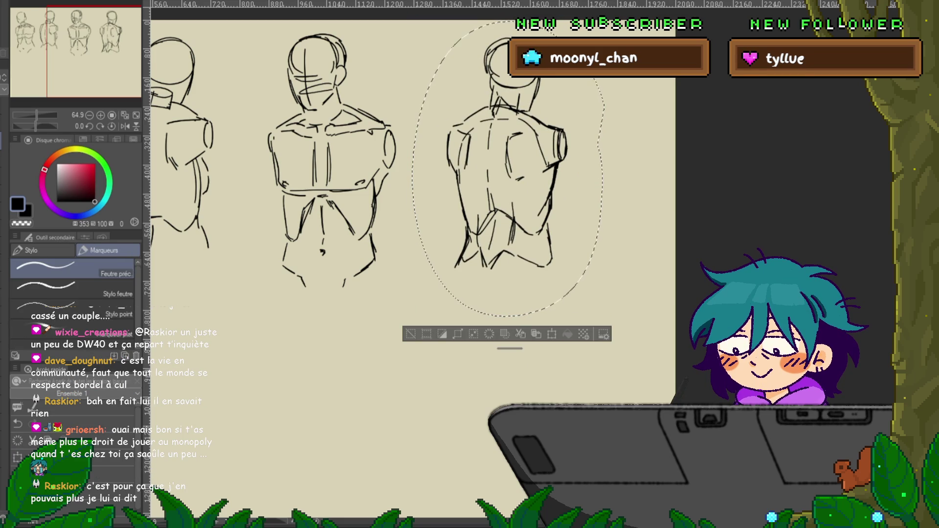
pyautogui.hotkey('ctrl', 'd')
# Lasso the two leftmost torsos together and move them right and down
pyautogui.moveTo(342, 293); pyautogui.dragTo(587, 308)
pyautogui.press('m')
pyautogui.moveTo(485, 195)
pyautogui.mouseDown()
pyautogui.moveTo(488, 126)
pyautogui.moveTo(291, 33)
pyautogui.moveTo(183, 249)
pyautogui.moveTo(371, 360)
pyautogui.moveTo(484, 328)
pyautogui.mouseUp()
pyautogui.hotkey('ctrl', 't')
pyautogui.moveTo(293, 195); pyautogui.dragTo(305, 212)
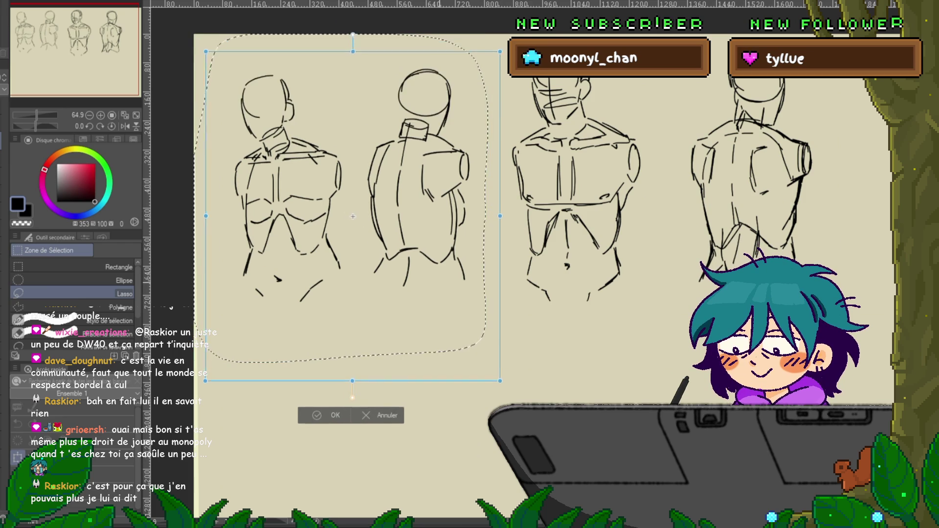
pyautogui.press('Return')
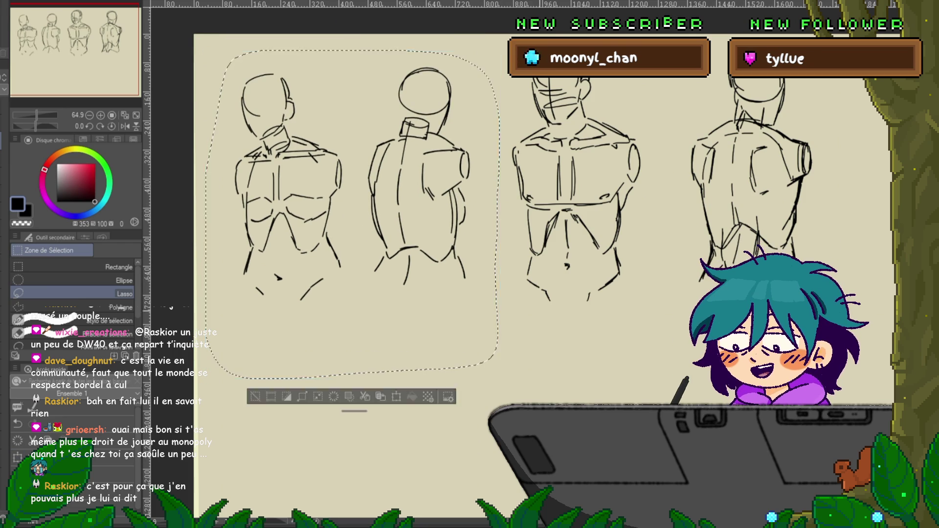
pyautogui.hotkey('ctrl', 'd')
pyautogui.press('p')
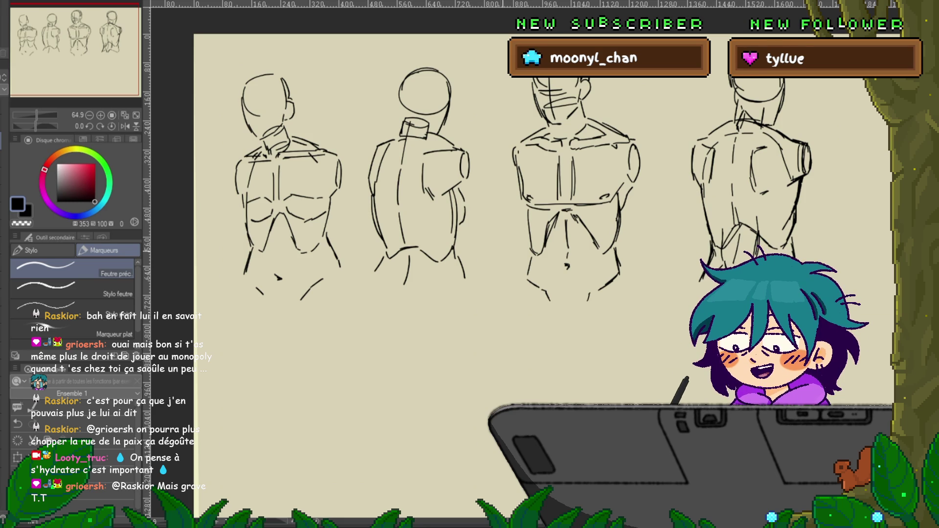
pyautogui.moveTo(489, 244); pyautogui.dragTo(289, 255)
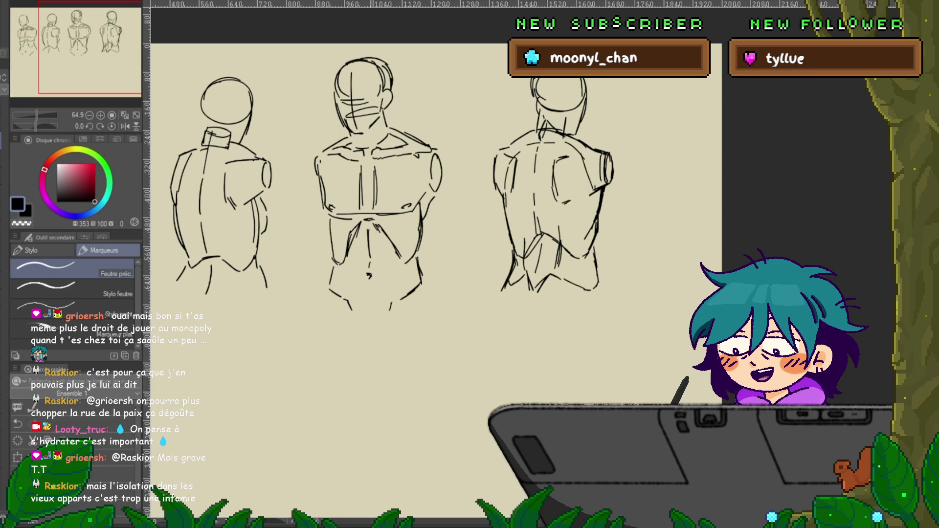
# Nudge the middle front-view torso slightly right and down with a lasso transform
pyautogui.moveTo(372, 264)
pyautogui.mouseDown()
pyautogui.moveTo(558, 103)
pyautogui.moveTo(558, 215)
pyautogui.mouseUp()
pyautogui.moveTo(440, 244)
pyautogui.mouseDown()
pyautogui.moveTo(357, 272)
pyautogui.moveTo(230, 277)
pyautogui.mouseUp()
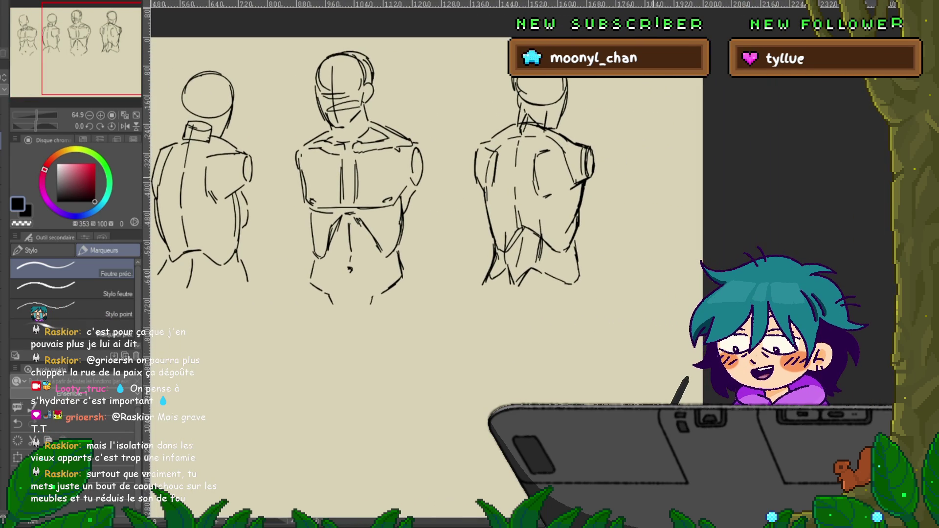
pyautogui.press('m')
pyautogui.moveTo(437, 123)
pyautogui.mouseDown()
pyautogui.moveTo(313, 49)
pyautogui.moveTo(282, 278)
pyautogui.moveTo(457, 146)
pyautogui.moveTo(457, 136)
pyautogui.mouseUp()
pyautogui.click(408, 362)
pyautogui.moveTo(367, 195); pyautogui.dragTo(372, 205)
pyautogui.press('Return')
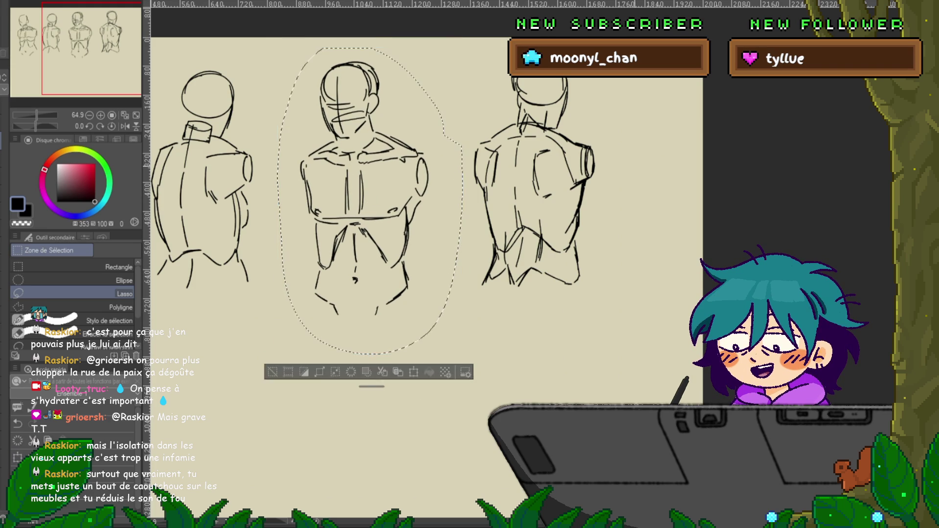
pyautogui.hotkey('ctrl', 'd')
# Nudge the right back-view torso slightly right and down
pyautogui.moveTo(489, 49)
pyautogui.mouseDown()
pyautogui.moveTo(606, 294)
pyautogui.moveTo(614, 147)
pyautogui.mouseUp()
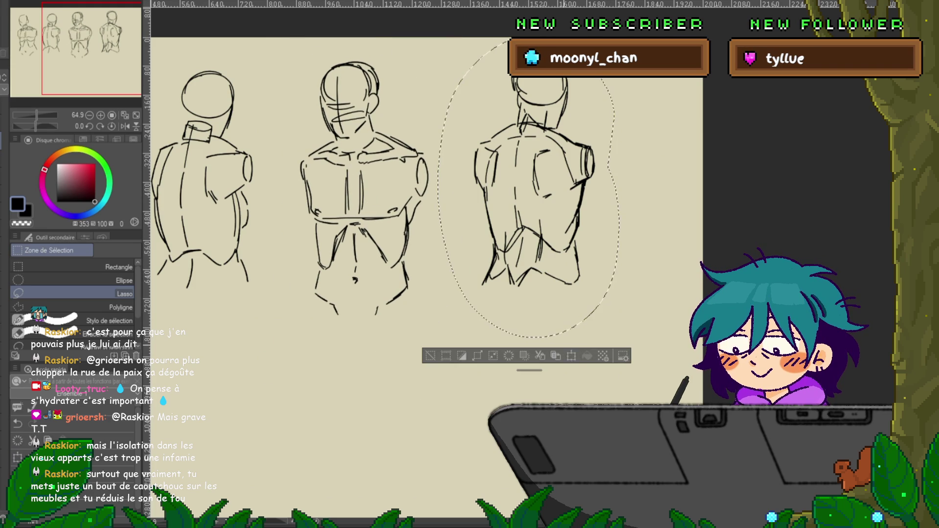
pyautogui.hotkey('ctrl', 't')
pyautogui.moveTo(528, 187); pyautogui.dragTo(534, 196)
pyautogui.press('Return')
pyautogui.hotkey('ctrl', 'd')
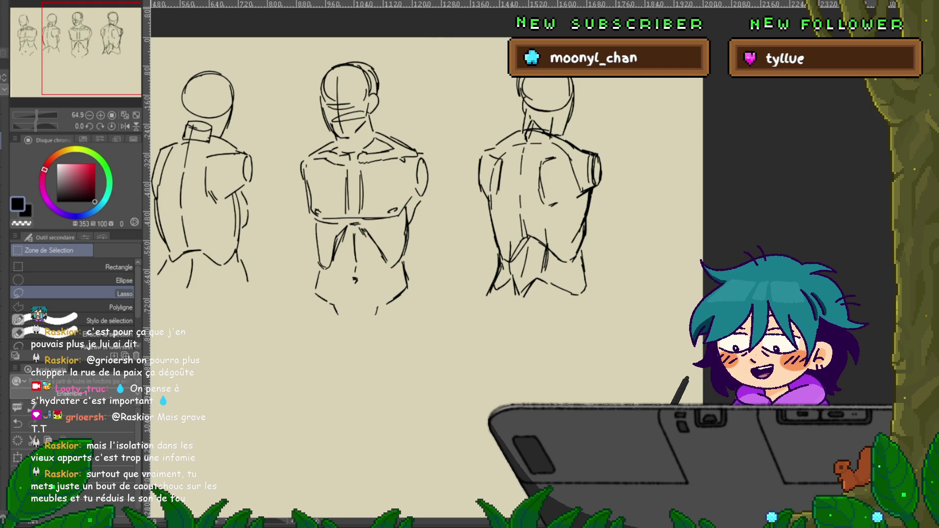
pyautogui.press('p')
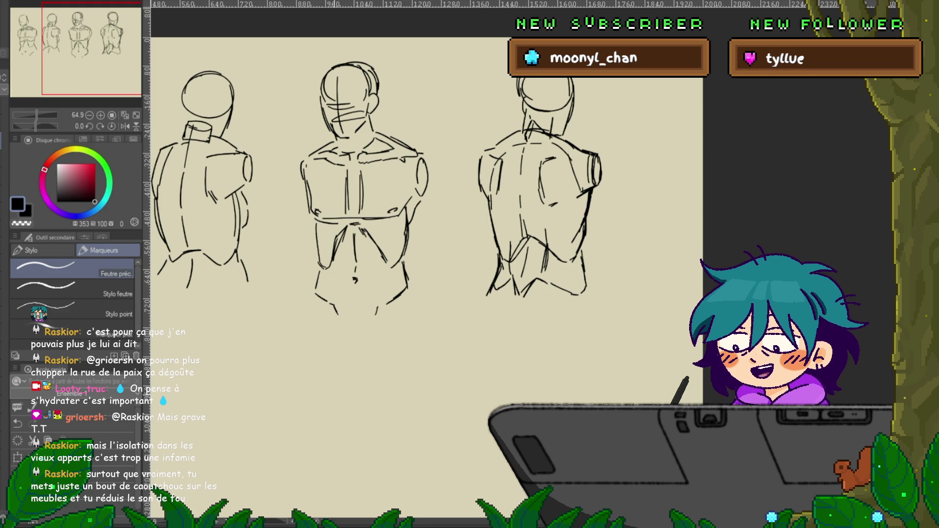
# Lasso the first torso and shift it slightly up and to the left
pyautogui.moveTo(421, 343)
pyautogui.mouseDown()
pyautogui.moveTo(617, 220)
pyautogui.moveTo(641, 313)
pyautogui.mouseUp()
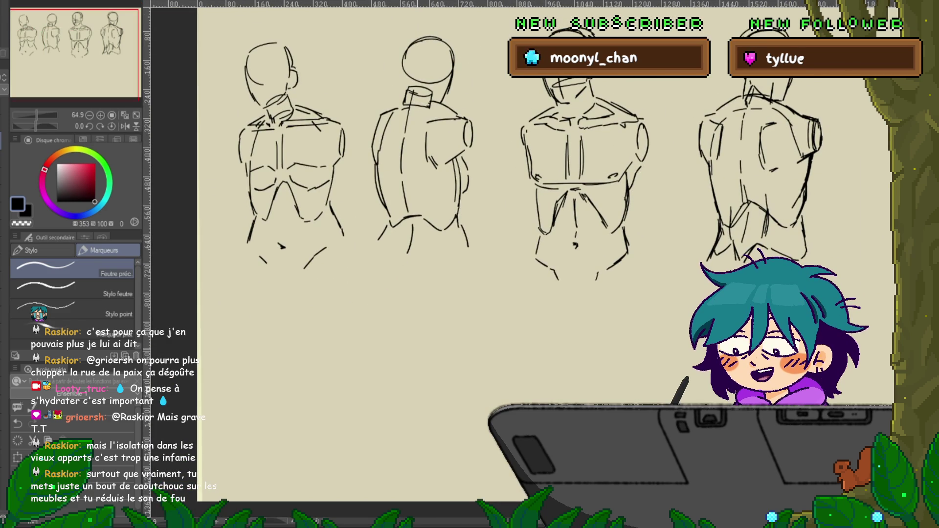
pyautogui.moveTo(490, 294); pyautogui.dragTo(541, 337)
pyautogui.moveTo(410, 223)
pyautogui.mouseDown()
pyautogui.moveTo(337, 59)
pyautogui.moveTo(298, 323)
pyautogui.mouseUp()
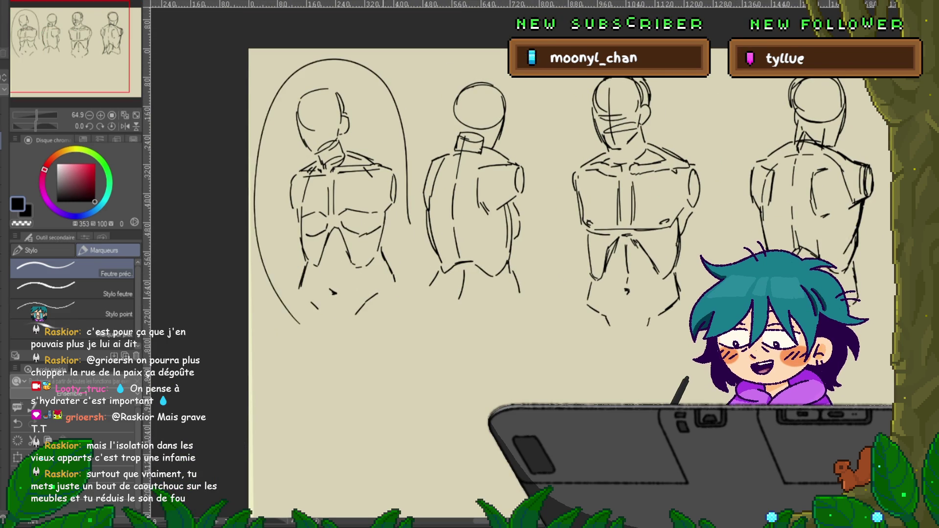
pyautogui.hotkey('ctrl', 'z')
pyautogui.press('m')
pyautogui.moveTo(404, 142)
pyautogui.mouseDown()
pyautogui.moveTo(405, 210)
pyautogui.moveTo(279, 364)
pyautogui.moveTo(408, 215)
pyautogui.mouseUp()
pyautogui.hotkey('ctrl', 't')
pyautogui.moveTo(338, 220); pyautogui.dragTo(330, 213)
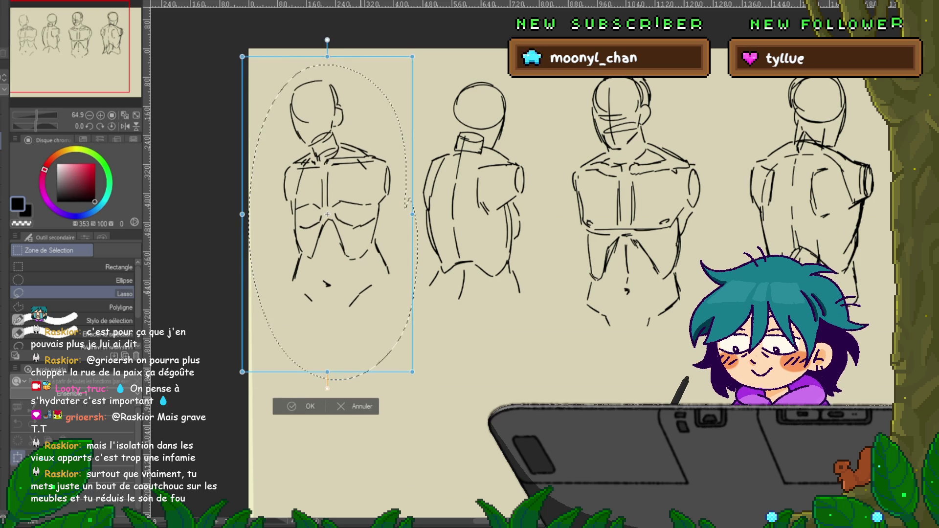
pyautogui.press('Return')
pyautogui.hotkey('ctrl', 'd')
pyautogui.press('p')
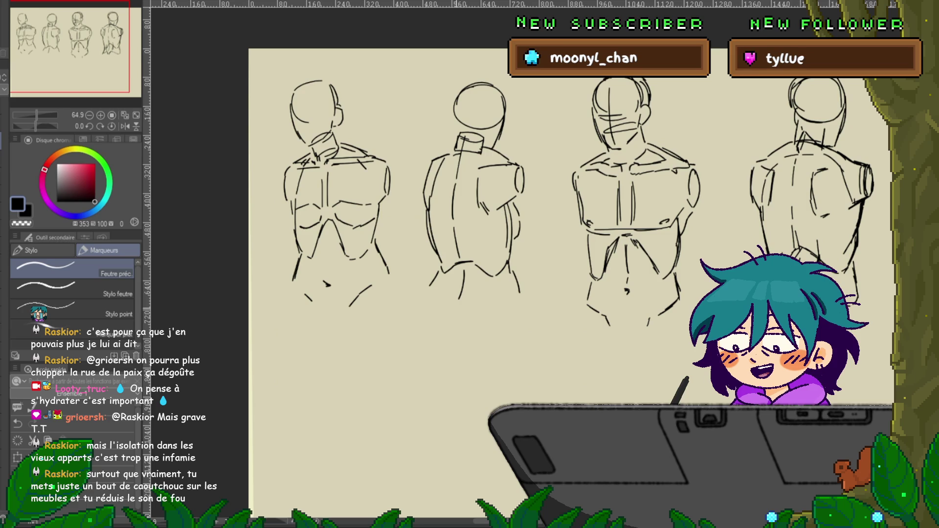
# Undo the two stray test strokes drawn below the sketches
pyautogui.moveTo(400, 373)
pyautogui.mouseDown()
pyautogui.moveTo(426, 387)
pyautogui.moveTo(477, 377)
pyautogui.mouseUp()
pyautogui.hotkey('ctrl', 'z')
pyautogui.moveTo(384, 391); pyautogui.dragTo(470, 371)
pyautogui.hotkey('ctrl', 'z')
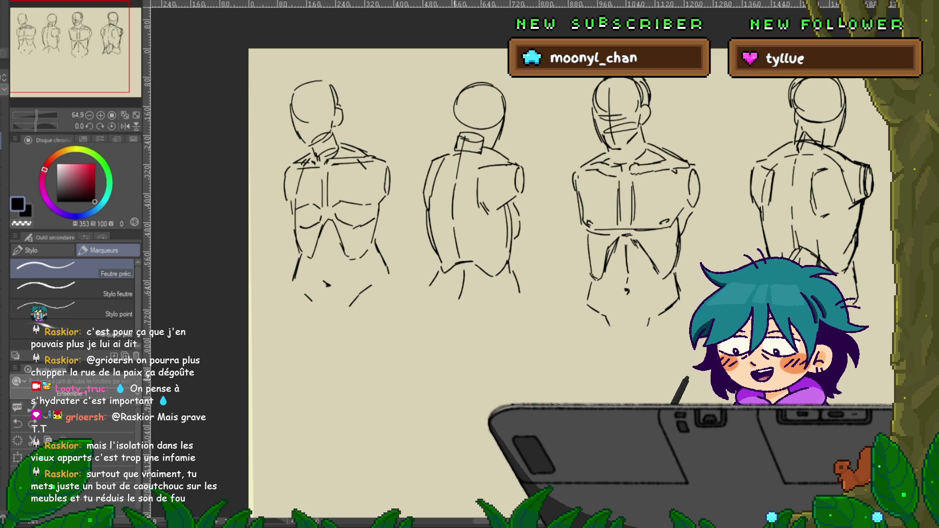
pyautogui.moveTo(489, 294); pyautogui.dragTo(450, 216)
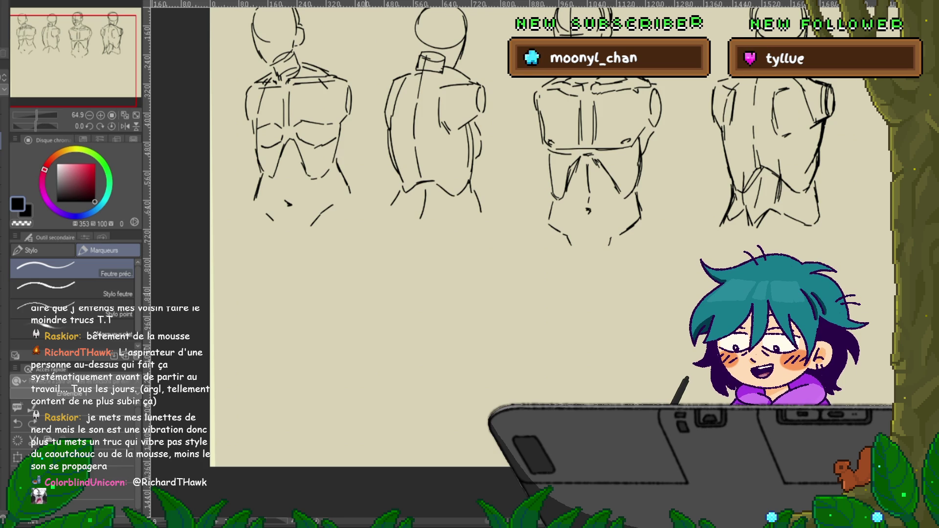
pyautogui.moveTo(342, 245); pyautogui.dragTo(322, 215)
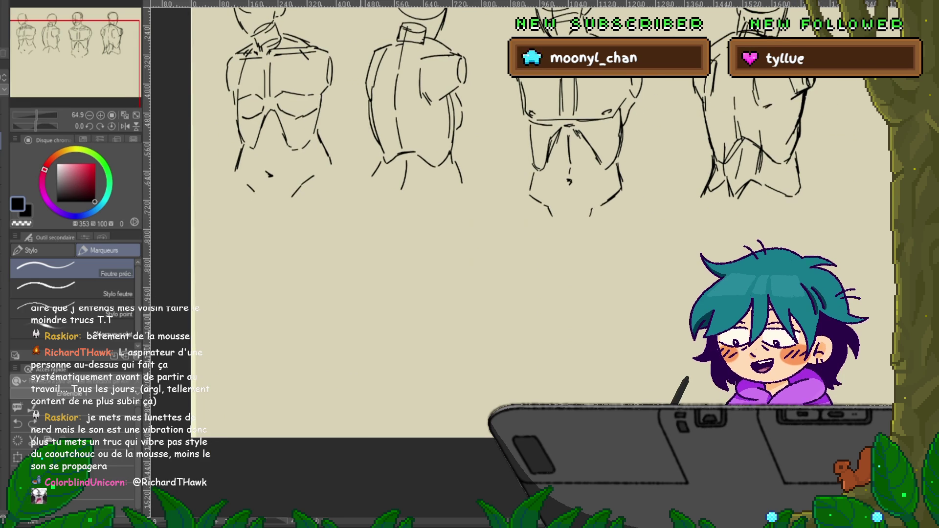
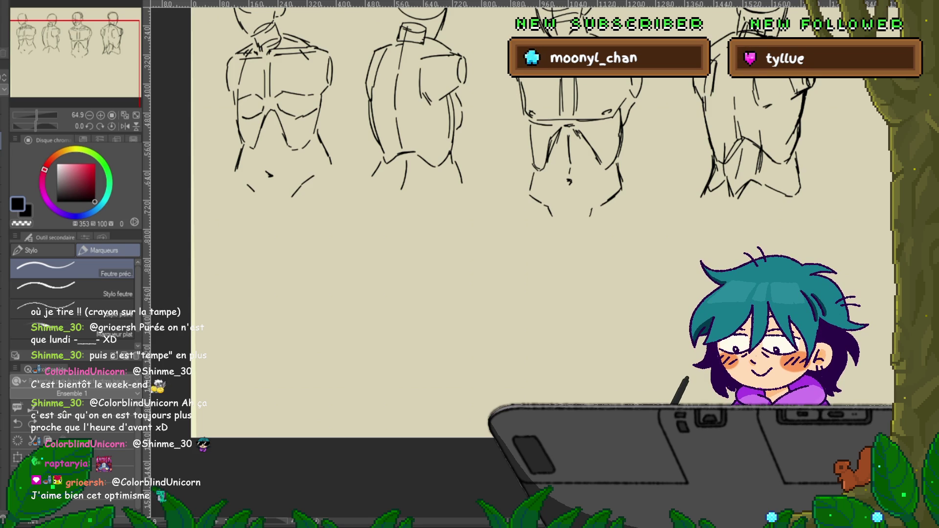
# Look over the four back-view torso sketches, then delete them to leave a blank canvas
pyautogui.scroll(5, 538, 245)
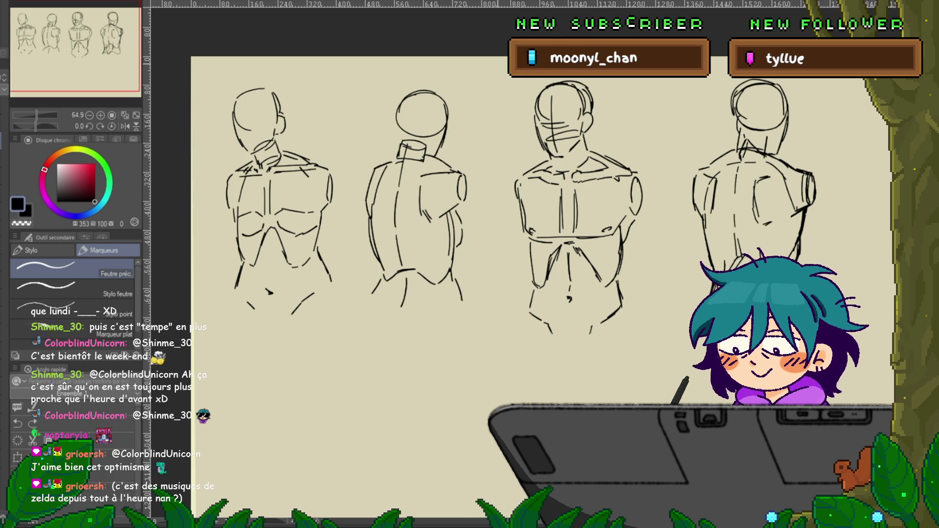
pyautogui.scroll(-3, 489, 269)
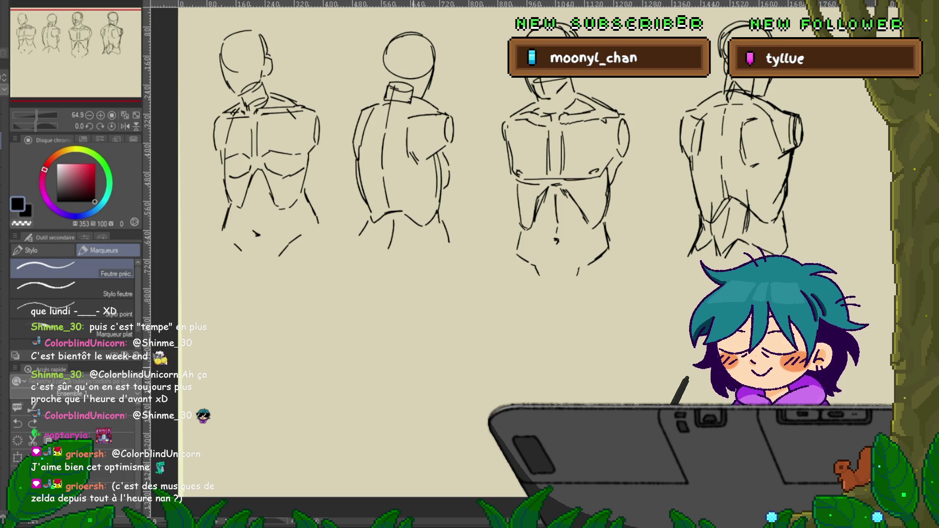
pyautogui.moveTo(391, 294)
pyautogui.mouseDown()
pyautogui.moveTo(386, 277)
pyautogui.moveTo(342, 318)
pyautogui.moveTo(399, 301)
pyautogui.mouseUp()
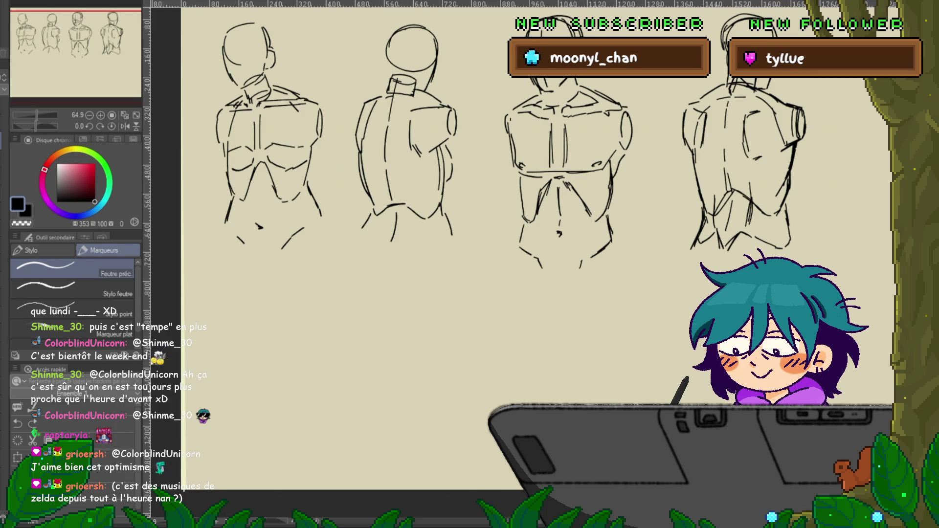
pyautogui.press('Delete')
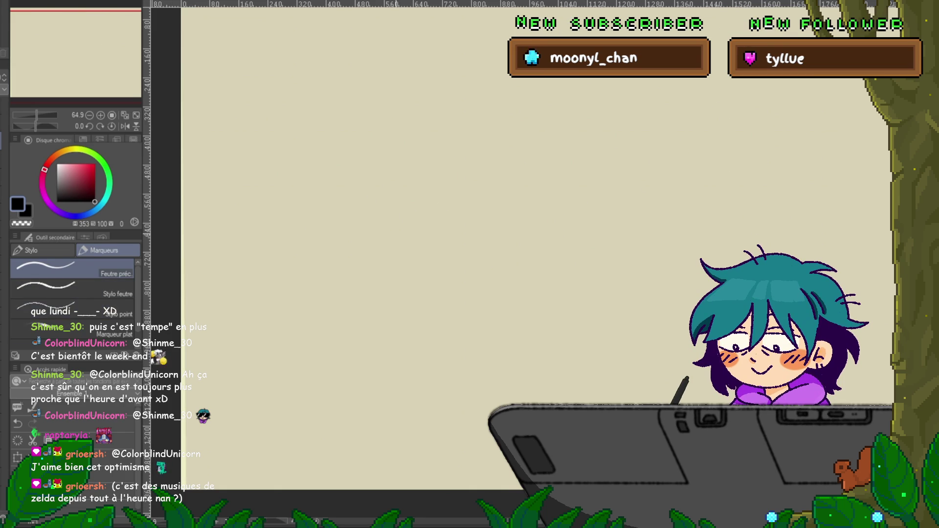
# Reset the view with Ctrl+0 and draw a loose head circle near the upper left
pyautogui.hotkey('ctrl', '0')
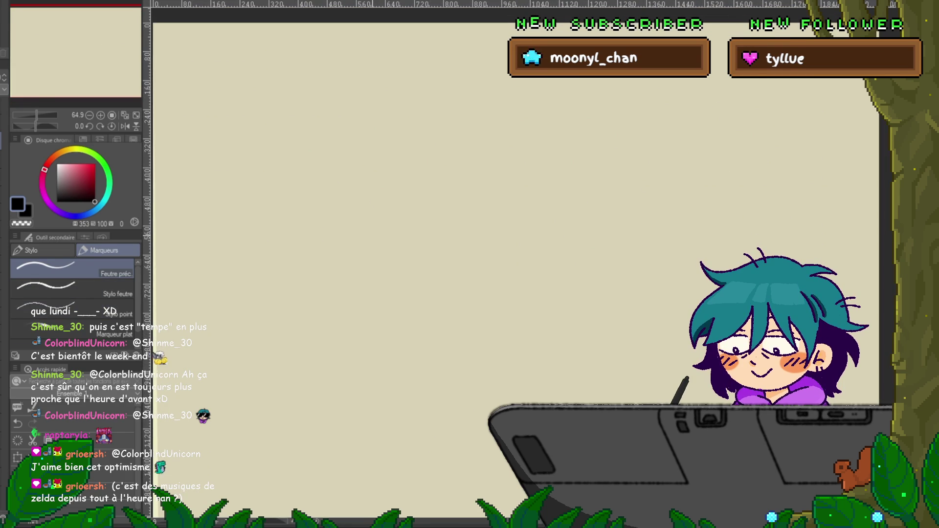
pyautogui.moveTo(440, 245); pyautogui.dragTo(468, 239)
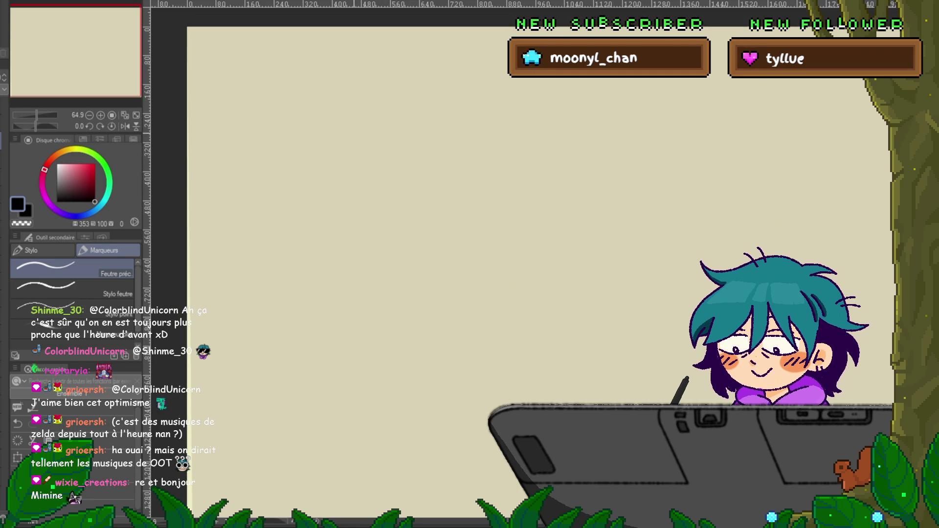
pyautogui.moveTo(343, 114)
pyautogui.mouseDown()
pyautogui.moveTo(336, 149)
pyautogui.moveTo(362, 154)
pyautogui.mouseUp()
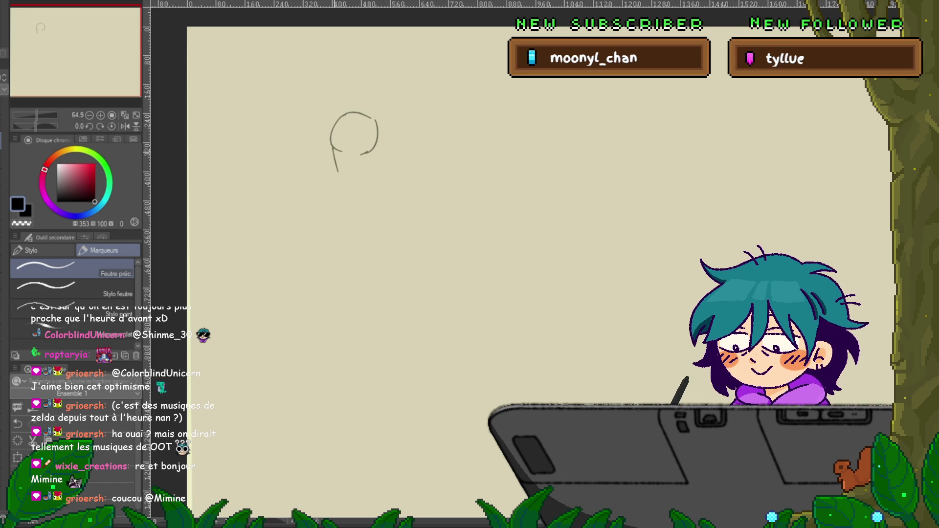
# Sketch the jaw, retrace the head outline, and draw both rounded shoulders
pyautogui.moveTo(334, 150); pyautogui.dragTo(365, 174)
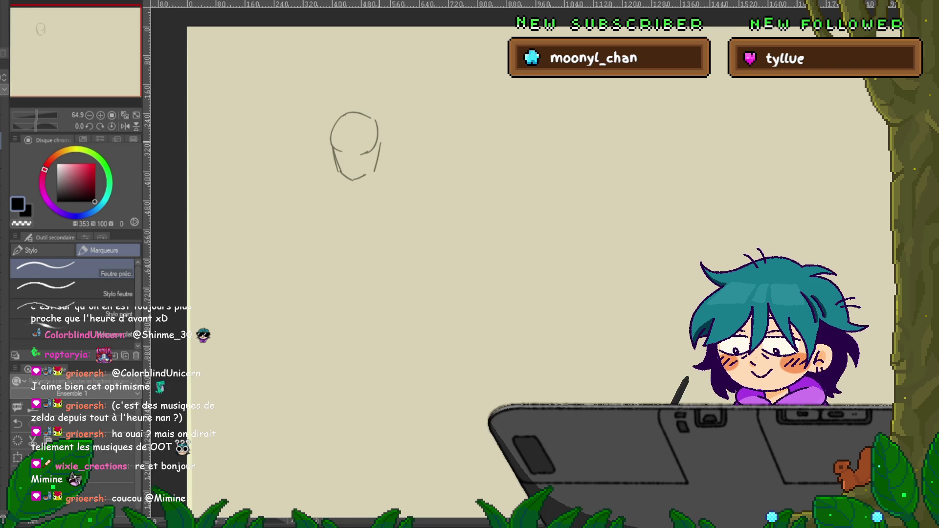
pyautogui.moveTo(326, 139)
pyautogui.mouseDown()
pyautogui.moveTo(380, 147)
pyautogui.moveTo(358, 170)
pyautogui.moveTo(316, 186)
pyautogui.mouseUp()
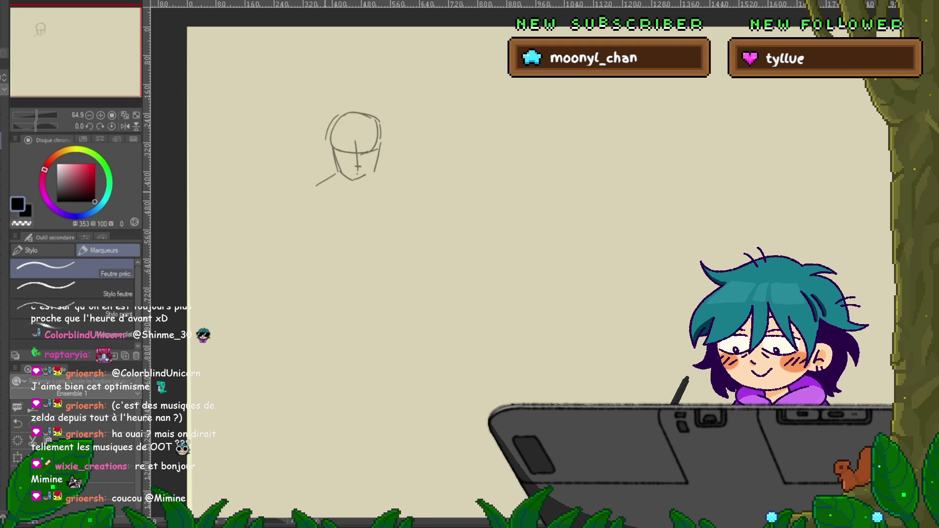
pyautogui.moveTo(326, 193); pyautogui.dragTo(347, 204)
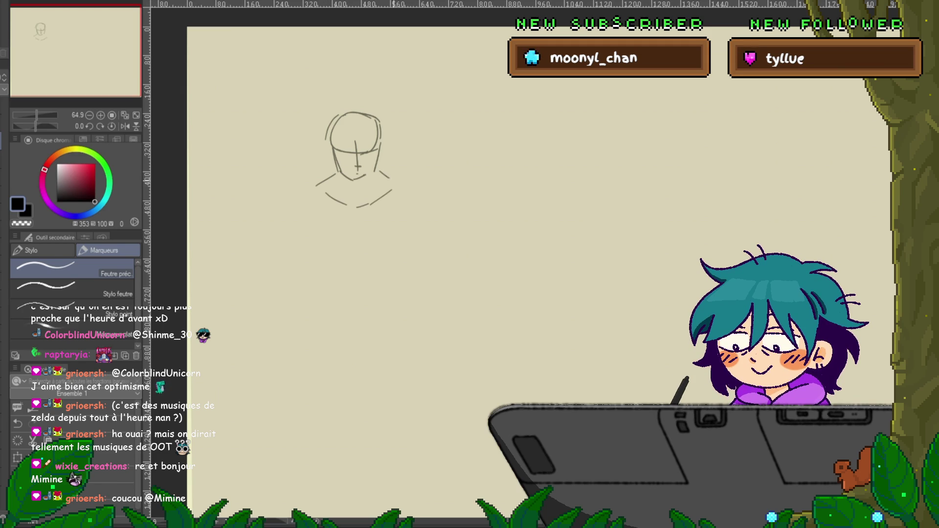
pyautogui.moveTo(380, 171); pyautogui.dragTo(396, 182)
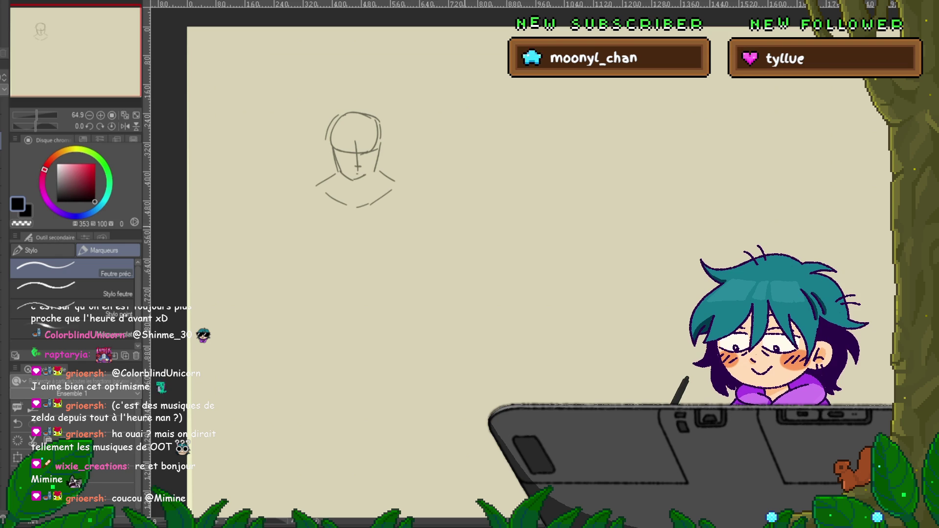
pyautogui.moveTo(303, 194)
pyautogui.mouseDown()
pyautogui.moveTo(295, 217)
pyautogui.moveTo(319, 219)
pyautogui.mouseUp()
pyautogui.moveTo(404, 189)
pyautogui.mouseDown()
pyautogui.moveTo(398, 208)
pyautogui.moveTo(416, 192)
pyautogui.mouseUp()
# Sketch both arms from the shoulders, redrawing the right arm with a wider outer line
pyautogui.moveTo(297, 195); pyautogui.dragTo(303, 251)
pyautogui.moveTo(316, 233); pyautogui.dragTo(314, 240)
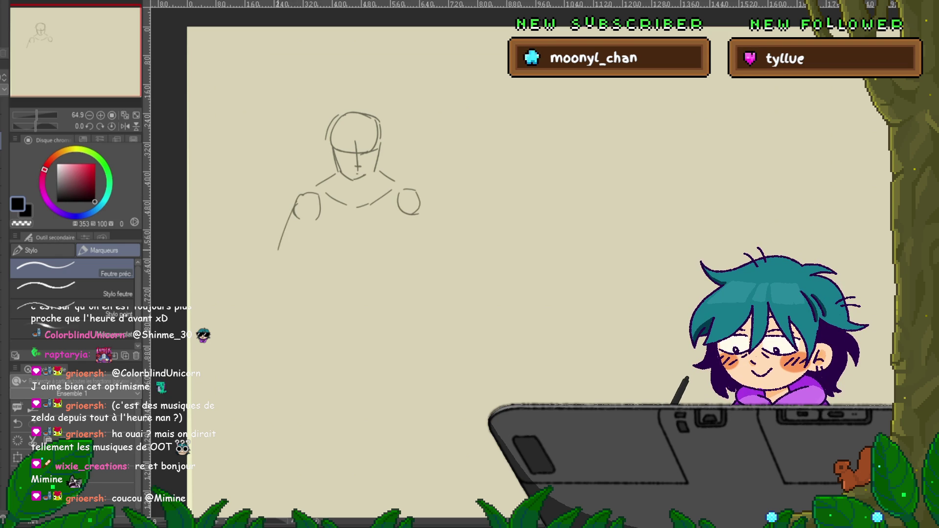
pyautogui.moveTo(399, 213)
pyautogui.mouseDown()
pyautogui.moveTo(406, 248)
pyautogui.moveTo(413, 245)
pyautogui.mouseUp()
pyautogui.hotkey('ctrl', 'z')
pyautogui.hotkey('ctrl', 'z')
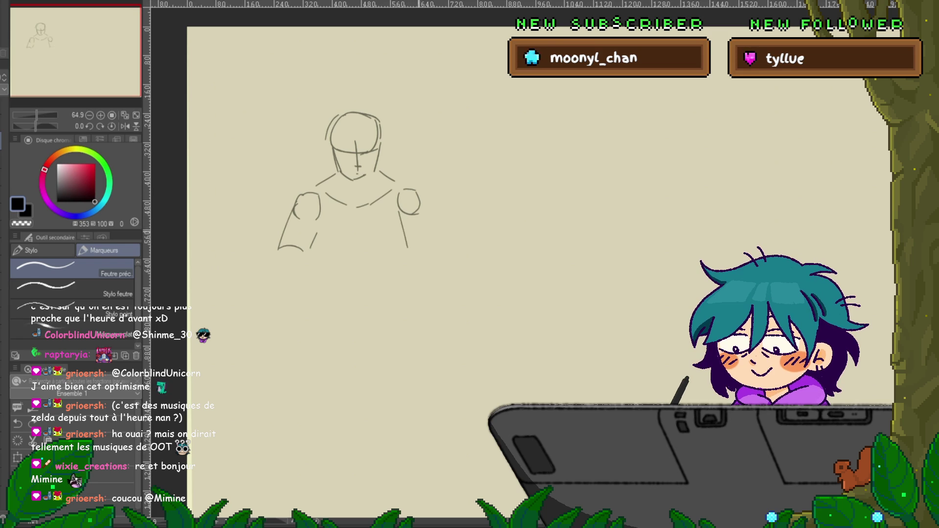
pyautogui.moveTo(416, 195); pyautogui.dragTo(433, 241)
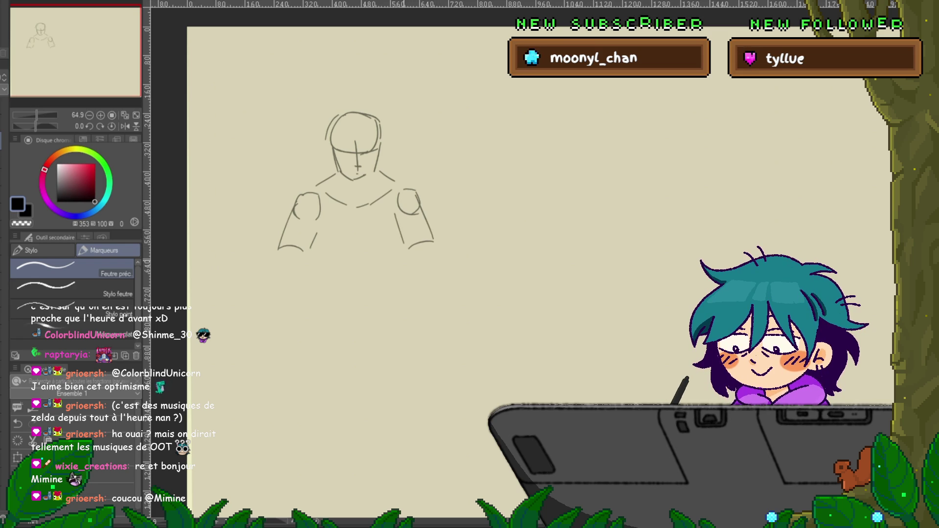
pyautogui.moveTo(369, 268); pyautogui.dragTo(436, 267)
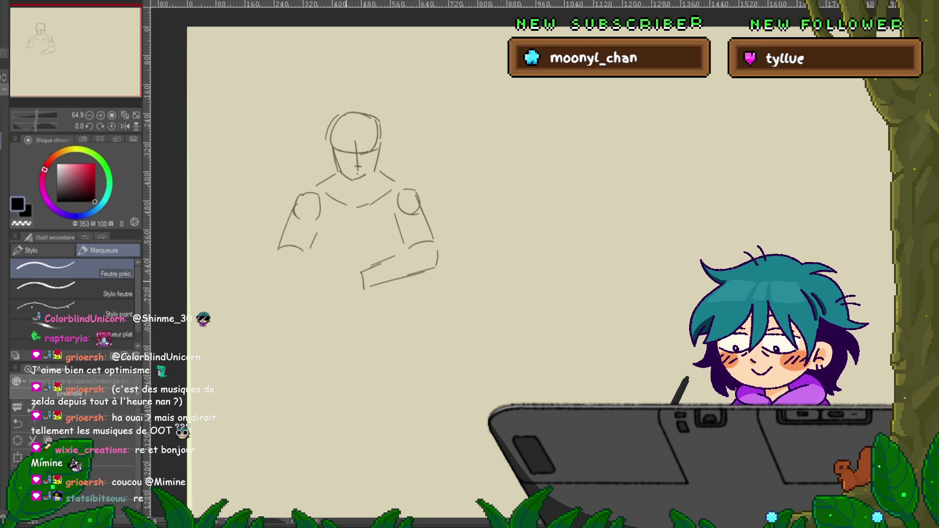
# Draw the forearms crossing the body and rough in the joined hands pointing down
pyautogui.moveTo(302, 255); pyautogui.dragTo(335, 275)
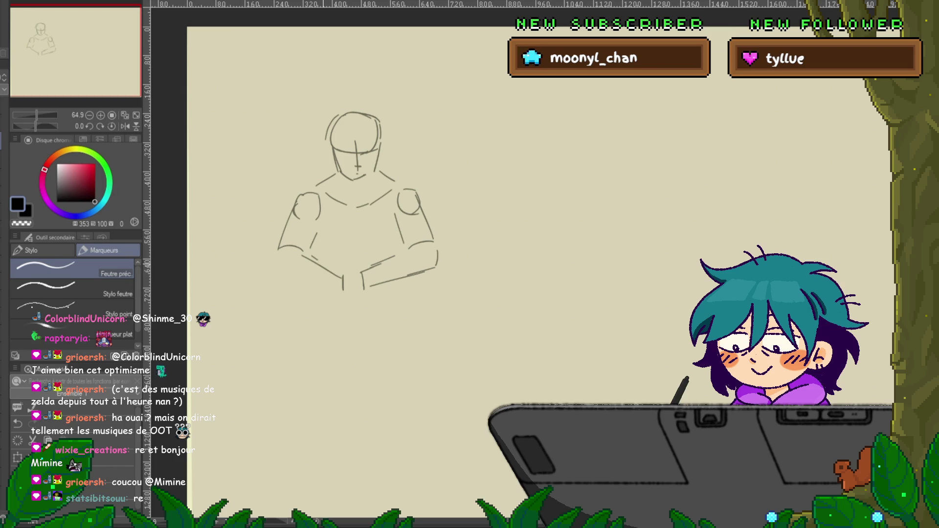
pyautogui.moveTo(277, 258)
pyautogui.mouseDown()
pyautogui.moveTo(280, 275)
pyautogui.moveTo(343, 292)
pyautogui.mouseUp()
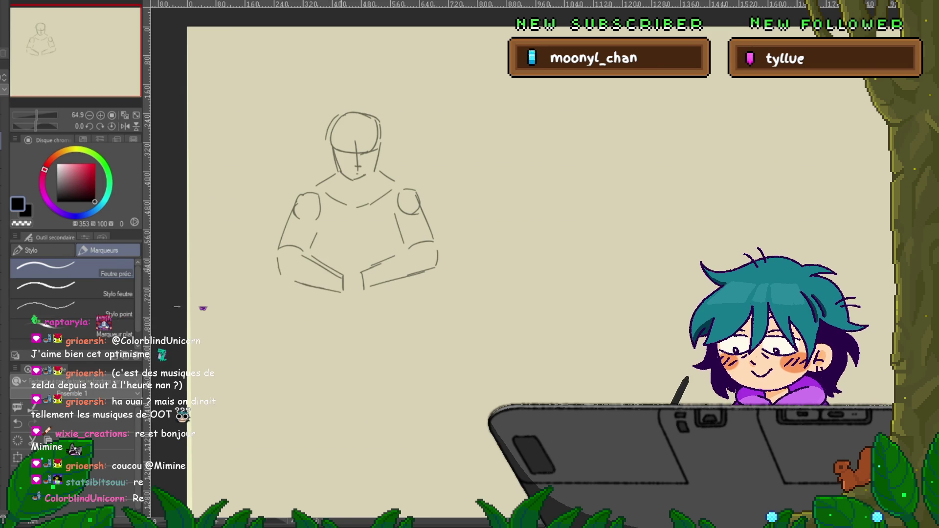
pyautogui.moveTo(344, 292); pyautogui.dragTo(345, 309)
pyautogui.moveTo(352, 276); pyautogui.dragTo(354, 311)
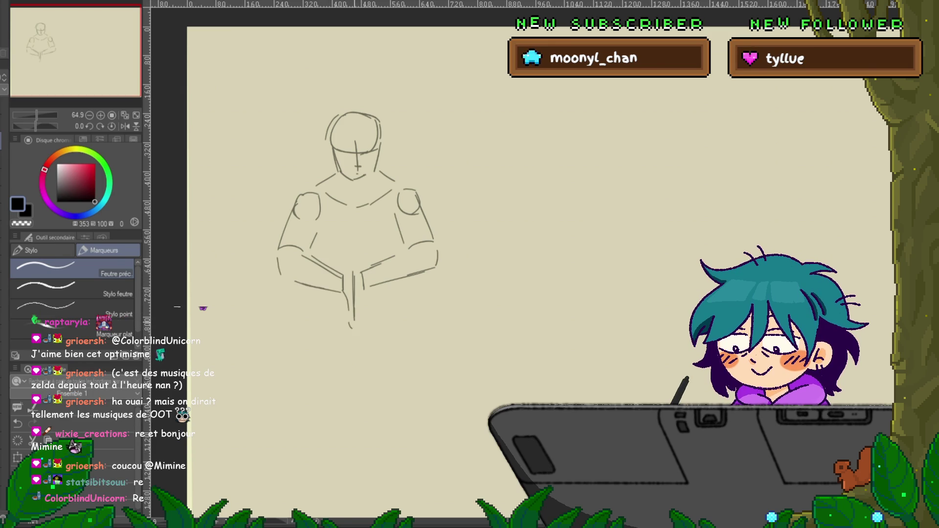
pyautogui.moveTo(364, 289); pyautogui.dragTo(361, 325)
pyautogui.moveTo(345, 275)
pyautogui.mouseDown()
pyautogui.moveTo(353, 262)
pyautogui.moveTo(362, 274)
pyautogui.mouseUp()
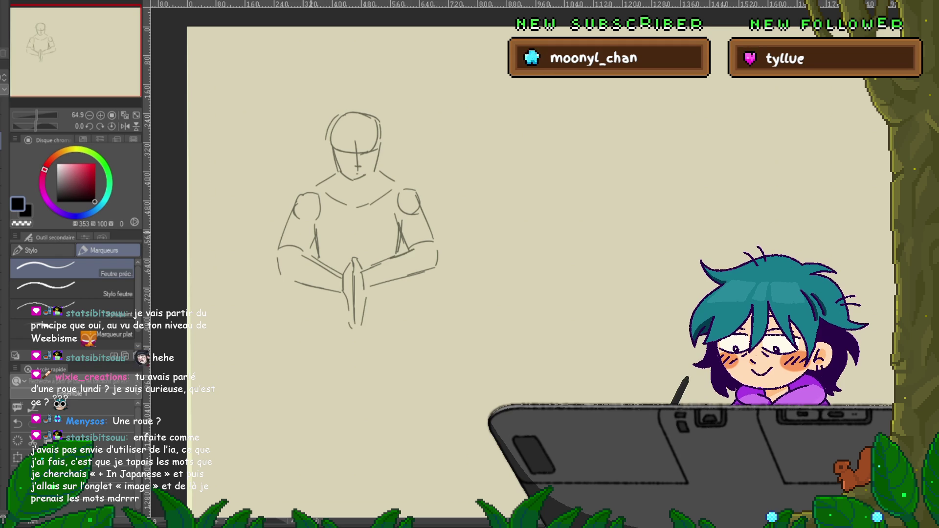
# Refine the outer line of the left arm with one pencil stroke
pyautogui.moveTo(316, 224); pyautogui.dragTo(307, 252)
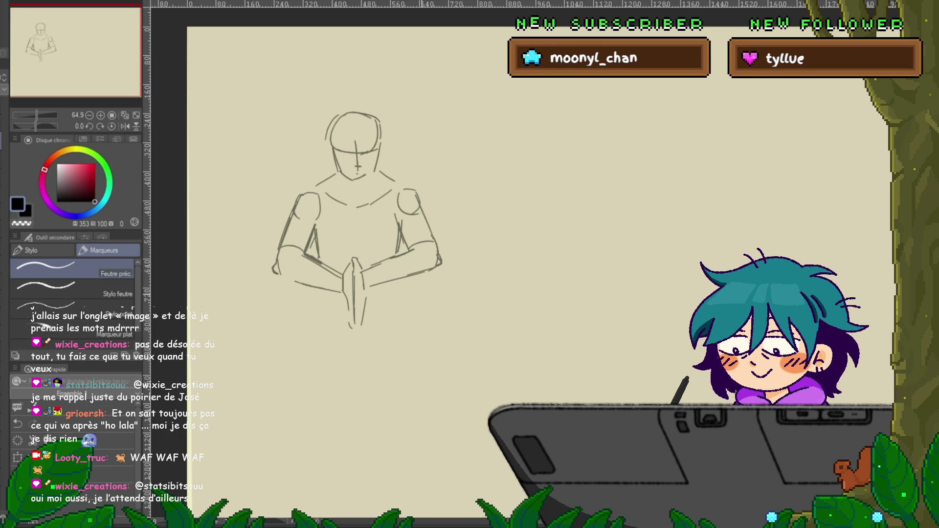
# Redraw the left arm's outer contour, then switch to the freehand Lasso selection tool
pyautogui.scroll(-2, 357, 221)
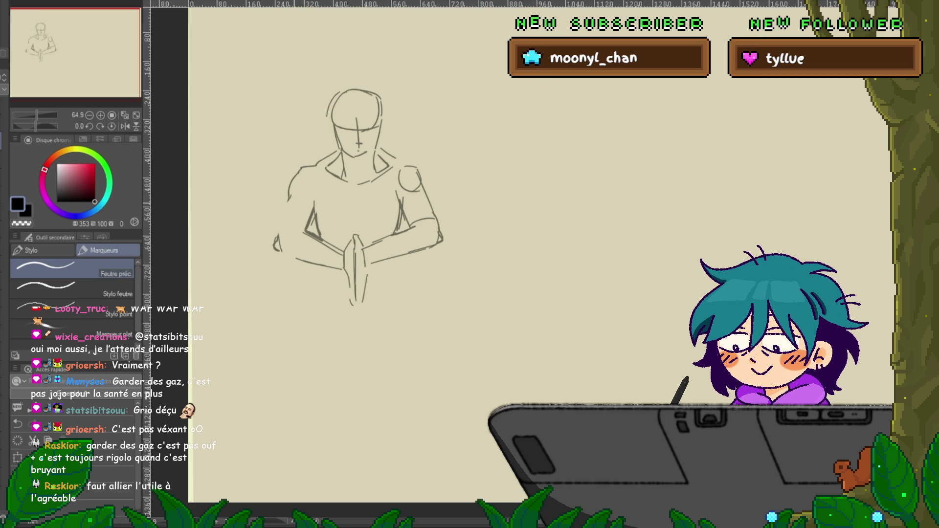
pyautogui.moveTo(292, 194); pyautogui.dragTo(281, 239)
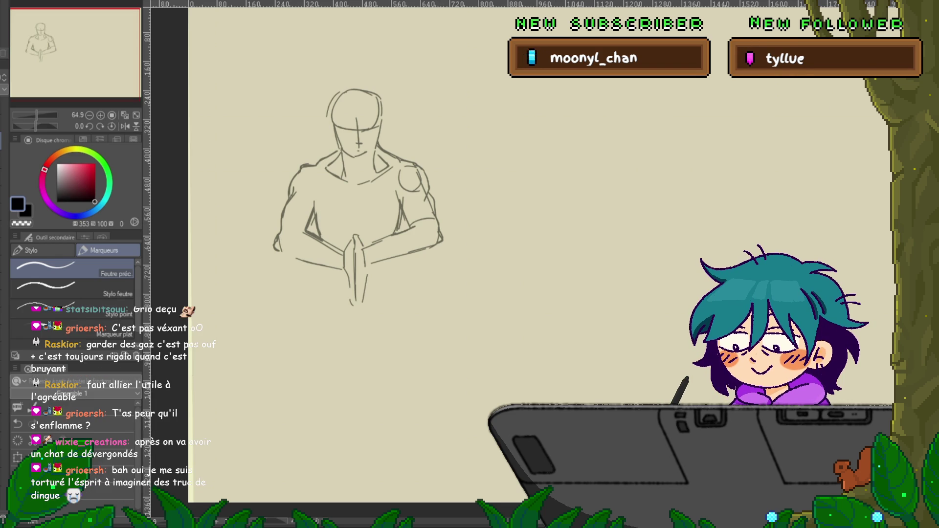
pyautogui.press('m')
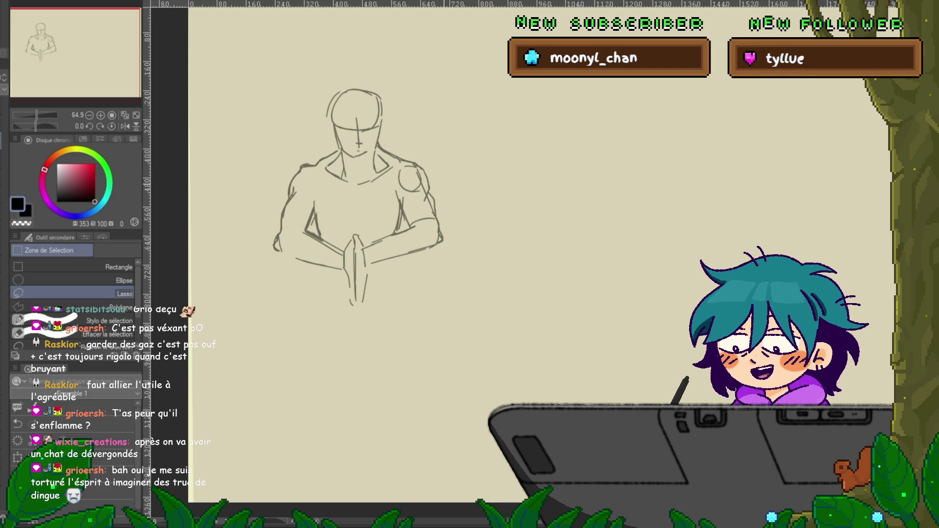
# Lasso the hands and forearms, transform them slightly lower, then deselect
pyautogui.moveTo(431, 192)
pyautogui.mouseDown()
pyautogui.moveTo(408, 225)
pyautogui.moveTo(323, 236)
pyautogui.moveTo(301, 228)
pyautogui.moveTo(260, 264)
pyautogui.moveTo(386, 313)
pyautogui.moveTo(446, 167)
pyautogui.mouseUp()
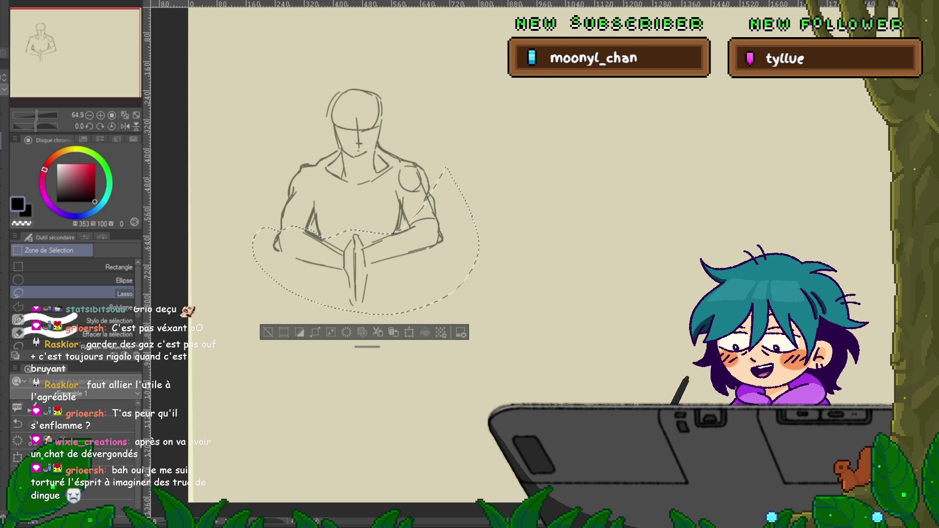
pyautogui.hotkey('ctrl', 't')
pyautogui.moveTo(366, 241); pyautogui.dragTo(368, 253)
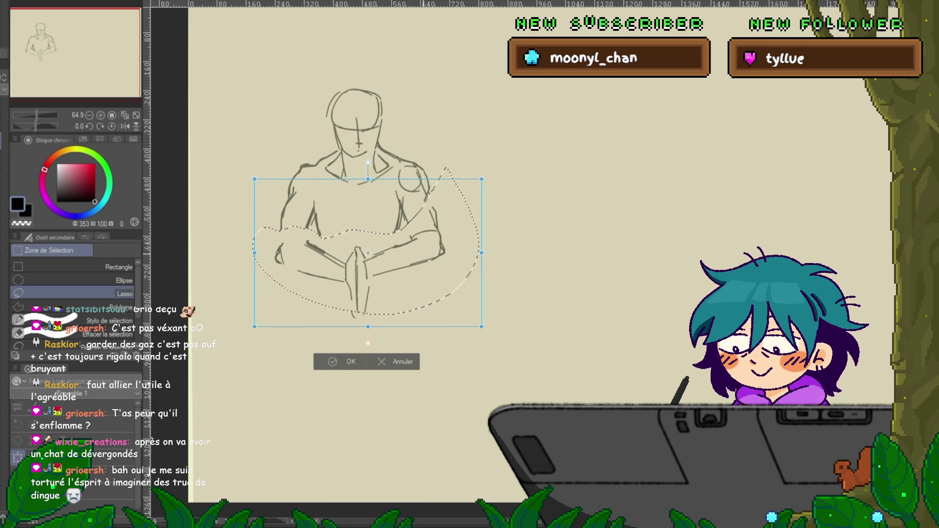
pyautogui.press('Return')
pyautogui.hotkey('ctrl', 'd')
pyautogui.press('p')
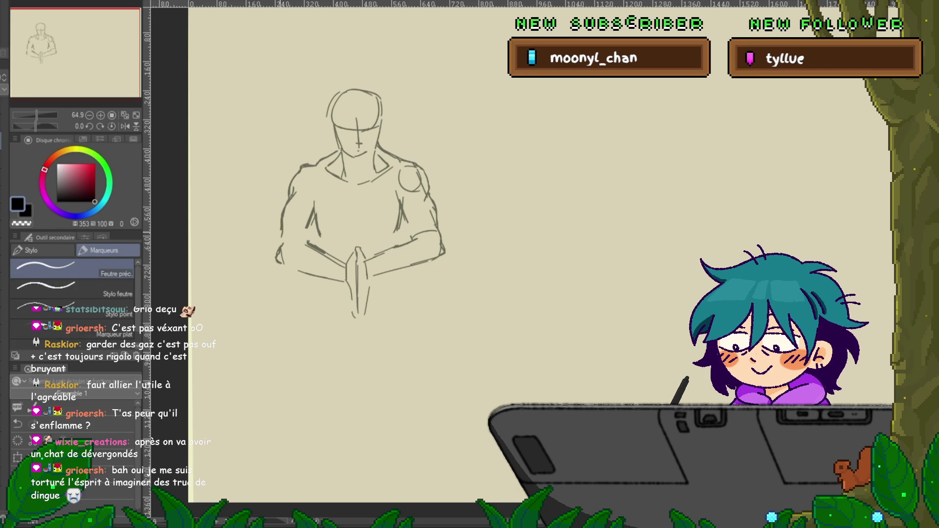
# Redraw the left hand's curve and try an elbow line under the right forearm, undoing it
pyautogui.hotkey('ctrl', 'z')
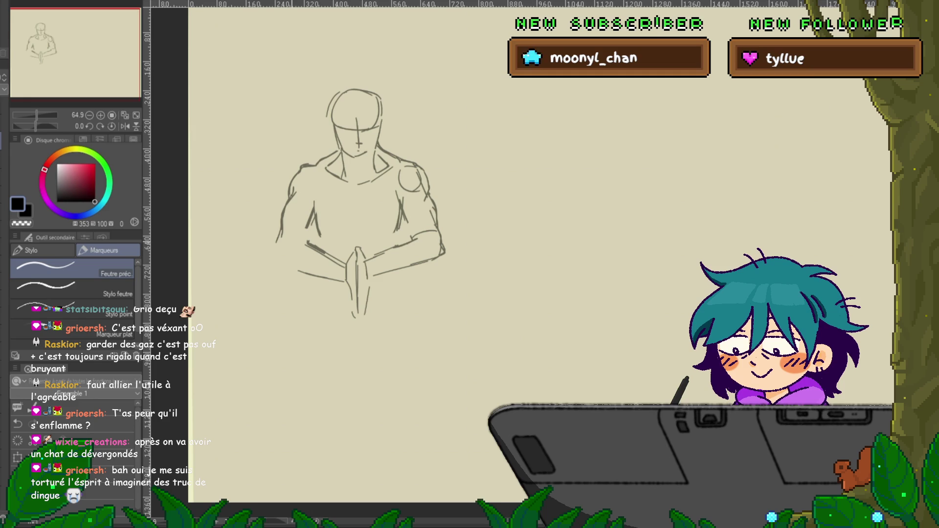
pyautogui.moveTo(280, 234)
pyautogui.mouseDown()
pyautogui.moveTo(276, 259)
pyautogui.moveTo(294, 269)
pyautogui.mouseUp()
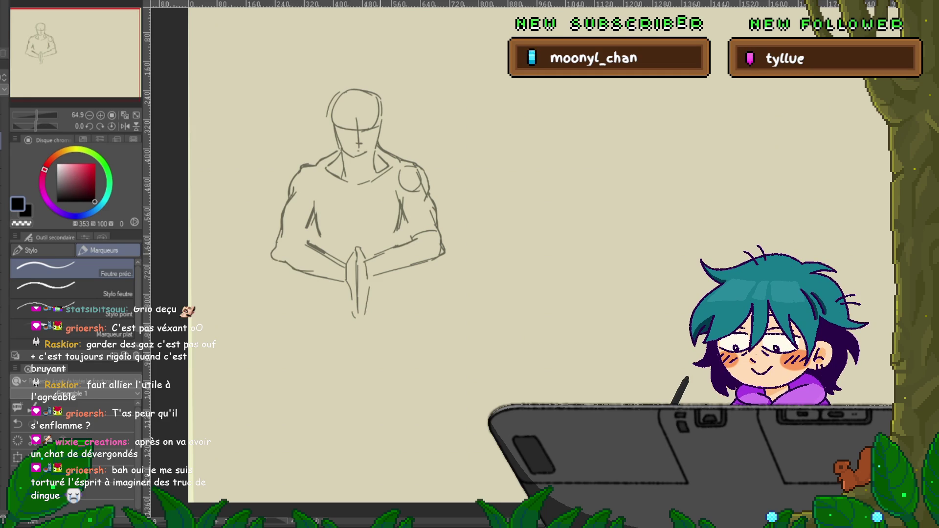
pyautogui.moveTo(444, 251); pyautogui.dragTo(426, 267)
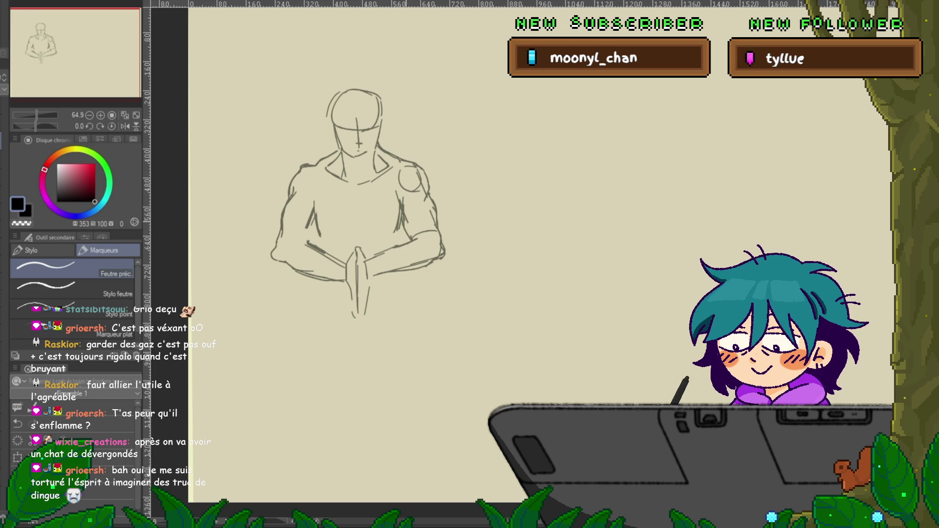
pyautogui.hotkey('ctrl', 'z')
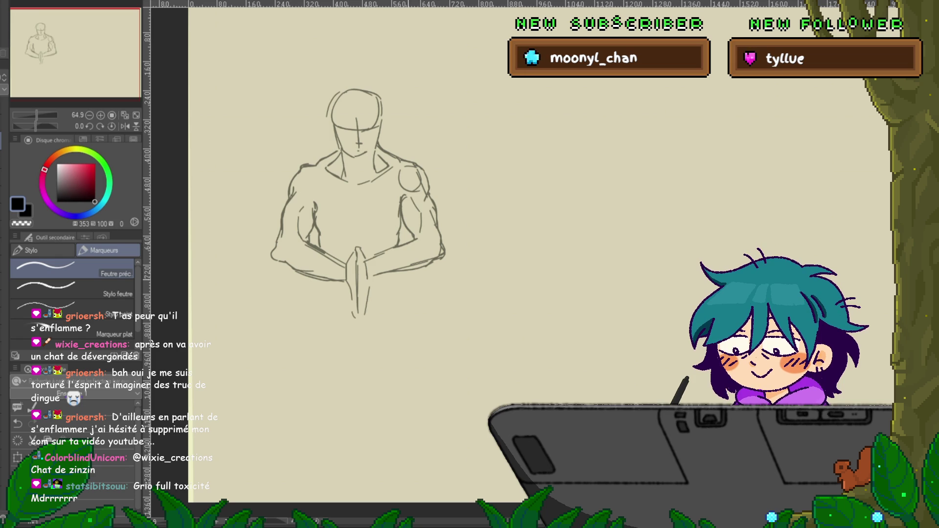
# Add strokes beside the hands and extend the hip and leg lines downward
pyautogui.moveTo(316, 286); pyautogui.dragTo(332, 313)
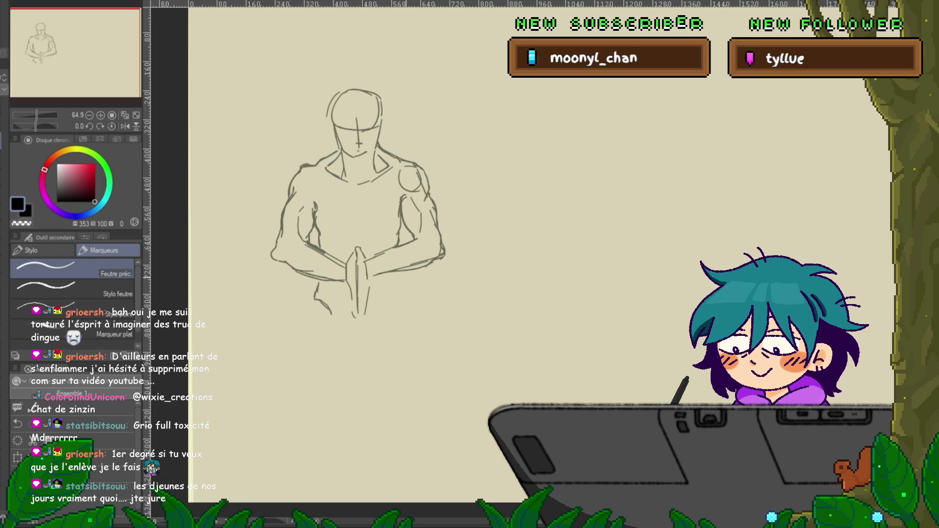
pyautogui.moveTo(403, 274); pyautogui.dragTo(405, 287)
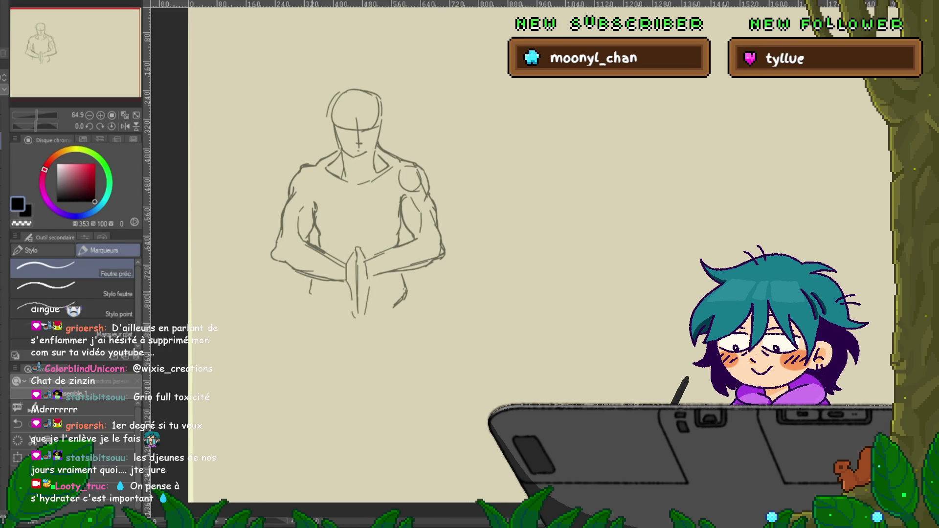
pyautogui.moveTo(310, 284); pyautogui.dragTo(315, 296)
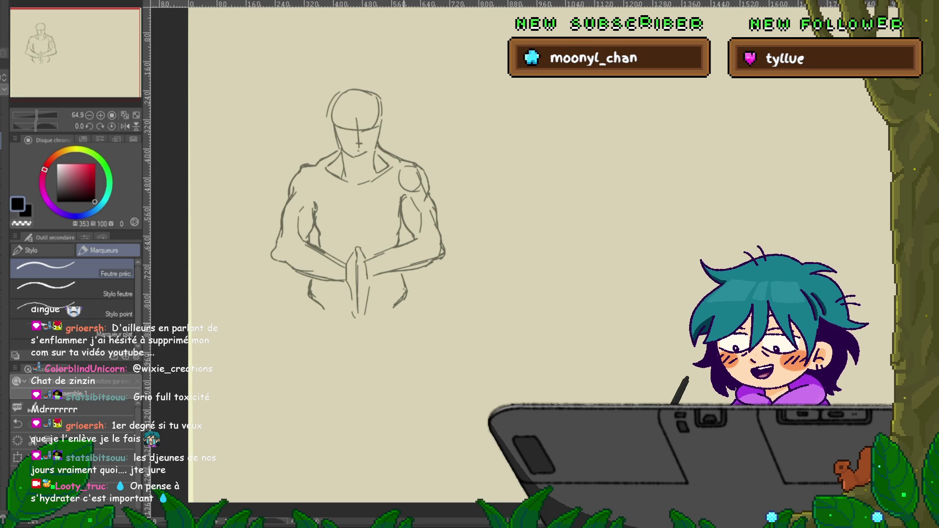
pyautogui.moveTo(395, 314); pyautogui.dragTo(389, 328)
pyautogui.moveTo(308, 299); pyautogui.dragTo(306, 306)
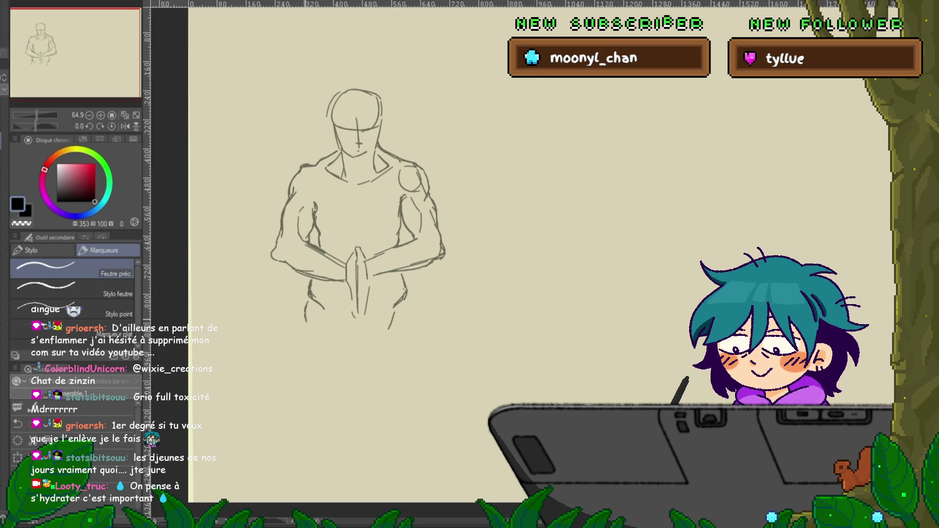
pyautogui.moveTo(304, 324); pyautogui.dragTo(292, 351)
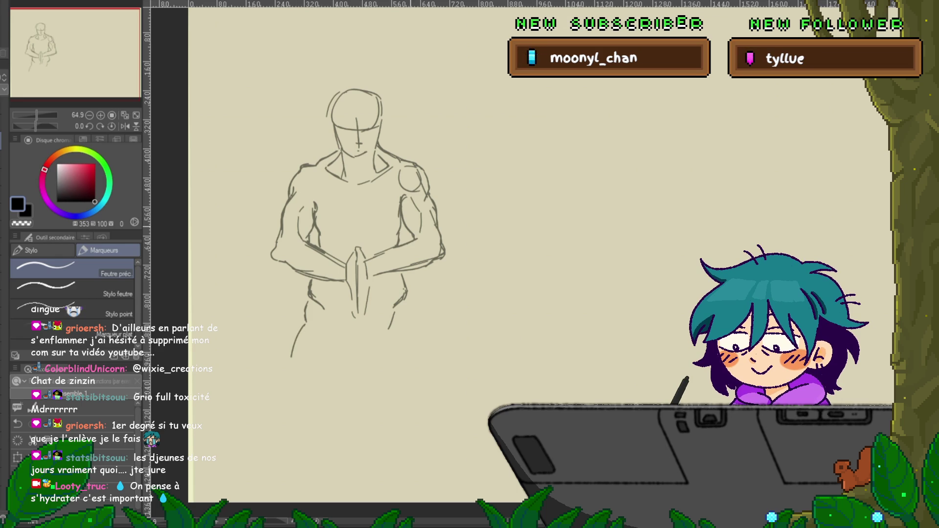
pyautogui.moveTo(407, 300); pyautogui.dragTo(424, 358)
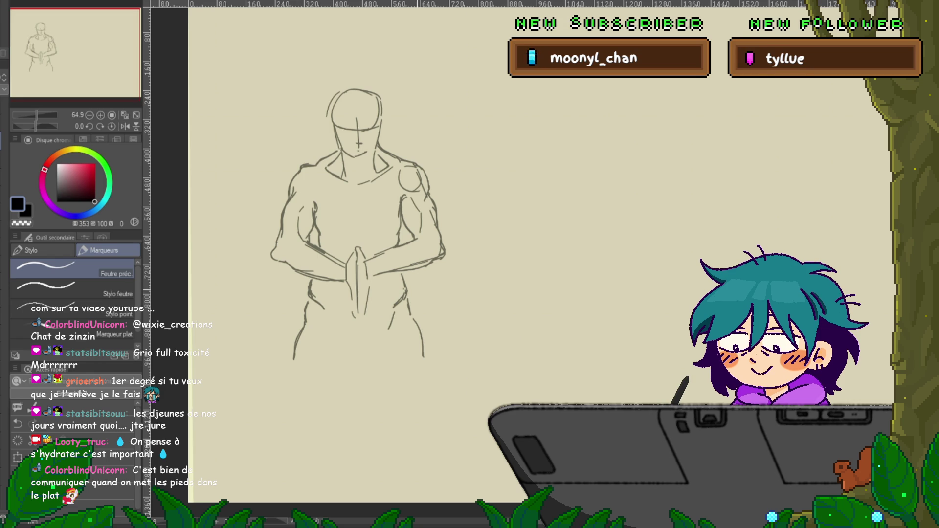
# Pan the page and mark horizontal and diagonal lines across the chest
pyautogui.moveTo(343, 245)
pyautogui.mouseDown()
pyautogui.moveTo(347, 294)
pyautogui.moveTo(368, 291)
pyautogui.mouseUp()
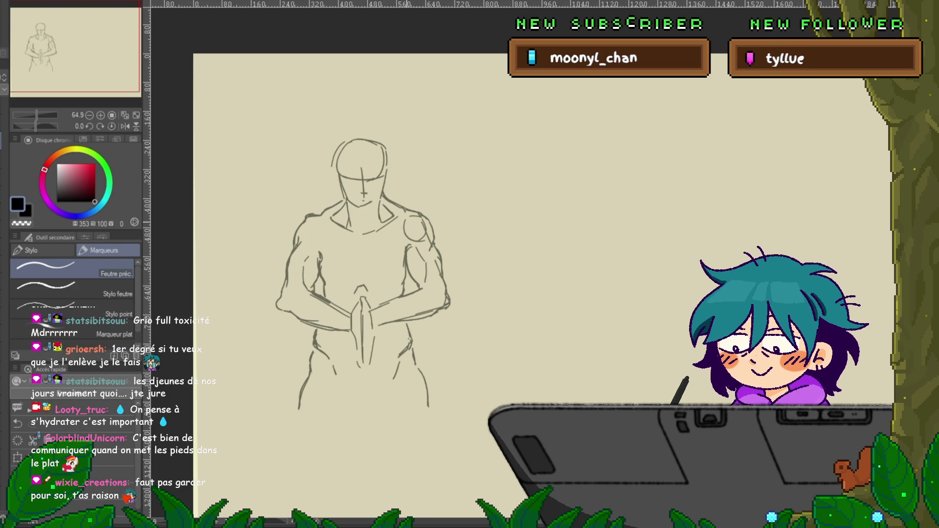
pyautogui.moveTo(319, 251); pyautogui.dragTo(342, 248)
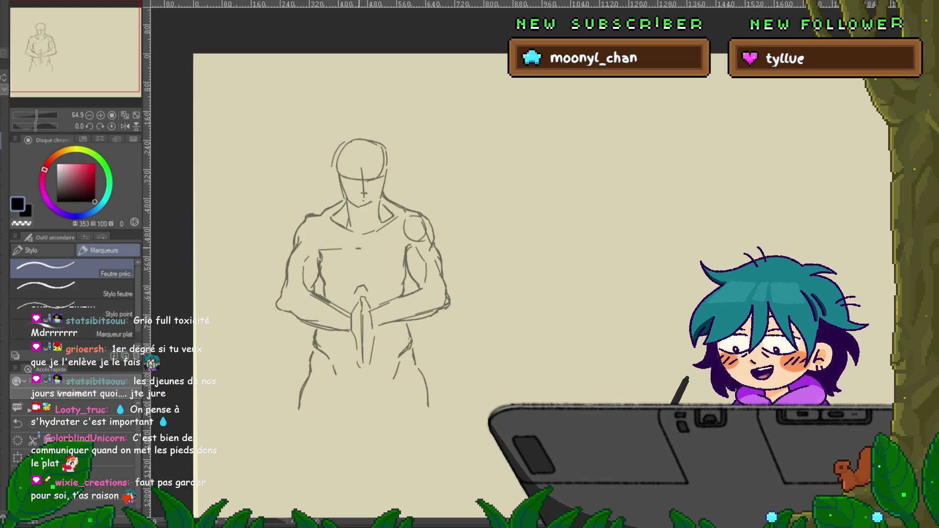
pyautogui.moveTo(322, 246); pyautogui.dragTo(355, 233)
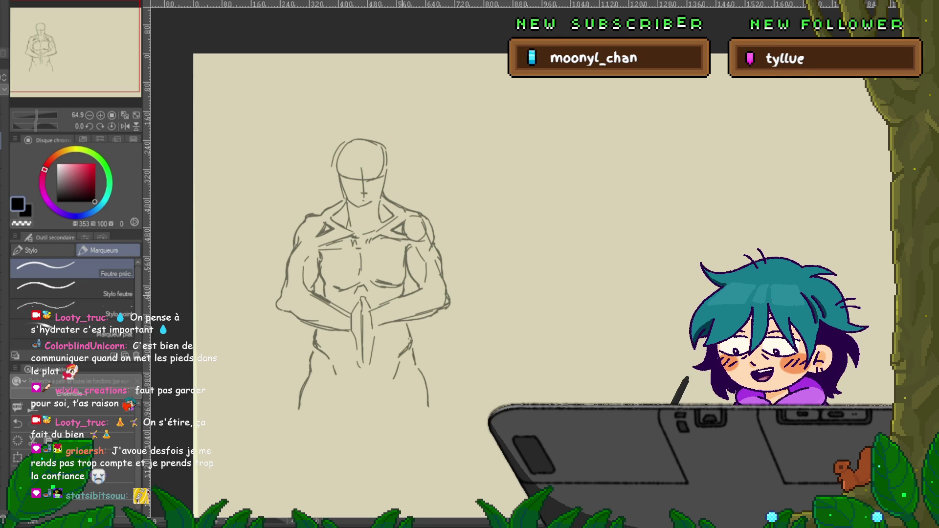
# Pan and scroll the view to see more of the figure's lower body
pyautogui.moveTo(367, 274); pyautogui.dragTo(373, 233)
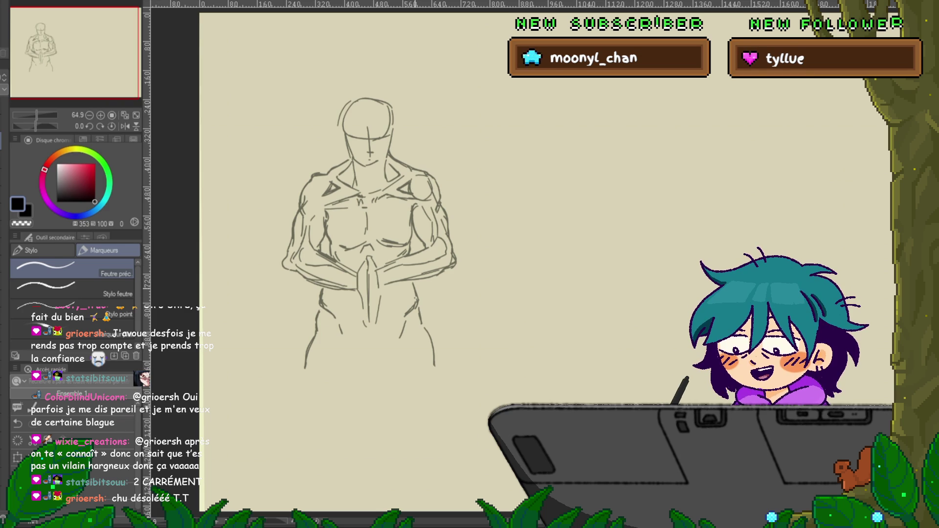
pyautogui.scroll(-1, 369, 203)
# Hatch shading on the right shoulder, undo the extra stroke, and zoom in
pyautogui.scroll(-1, 367, 195)
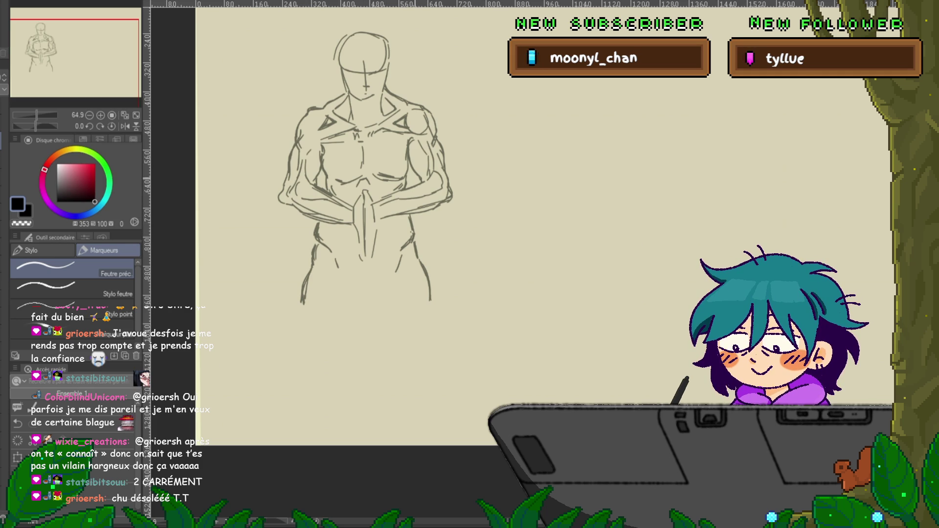
pyautogui.scroll(2, 366, 186)
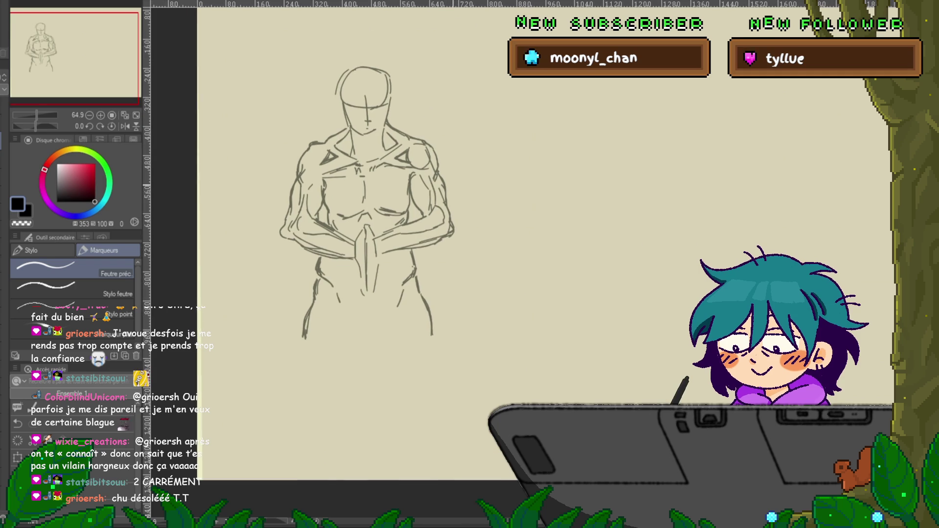
pyautogui.scroll(2, 367, 230)
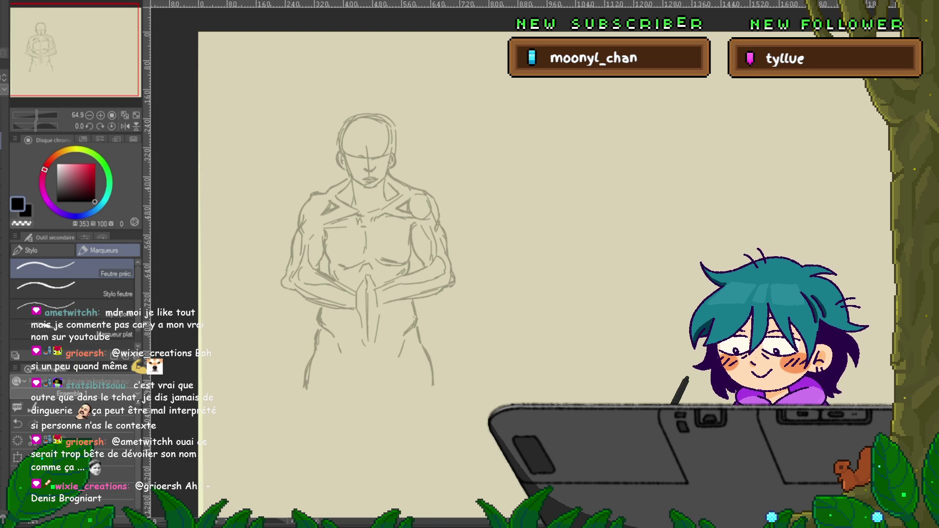
pyautogui.moveTo(437, 170); pyautogui.dragTo(417, 204)
pyautogui.moveTo(446, 182); pyautogui.dragTo(421, 208)
pyautogui.hotkey('ctrl', 'z')
pyautogui.hotkey('ctrl', 'z')
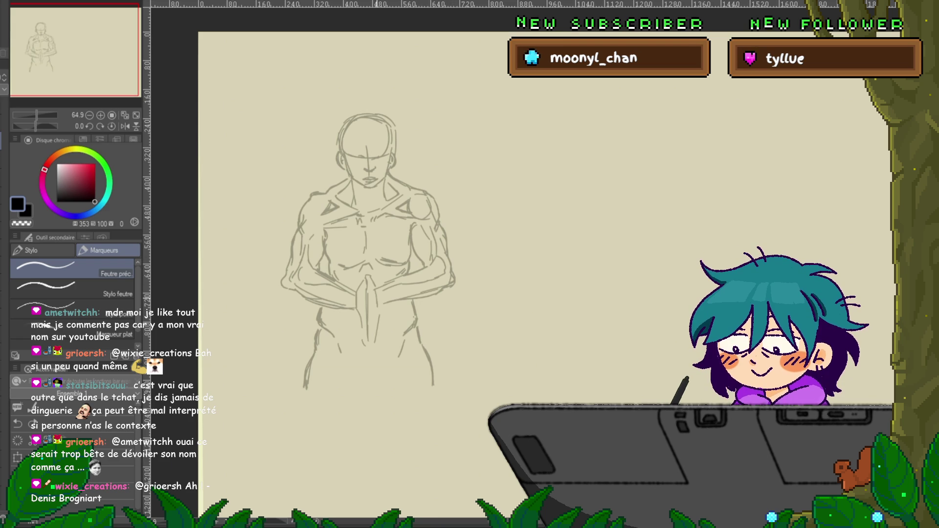
pyautogui.scroll(2, 283, 110)
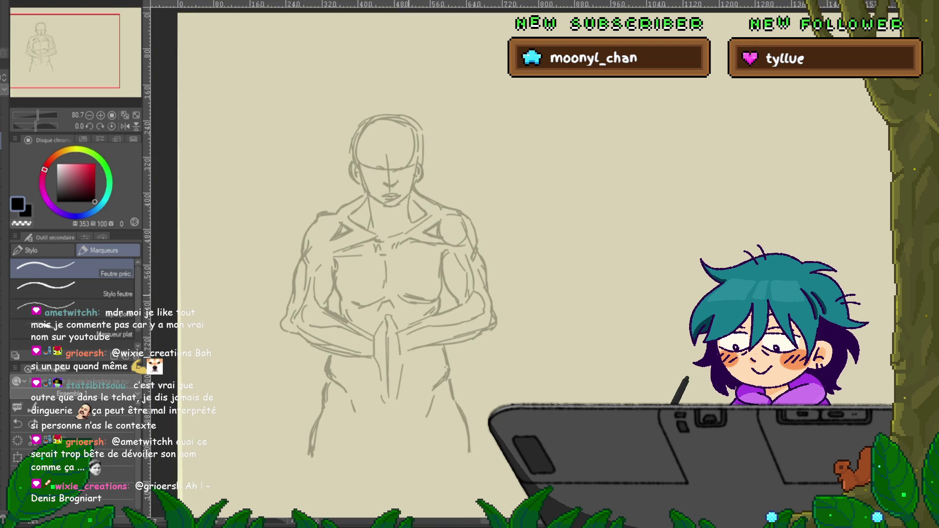
# Switch to the Plume pen and try a test stroke beside the head, then undo it
pyautogui.press('p')
pyautogui.press('p')
pyautogui.press('p')
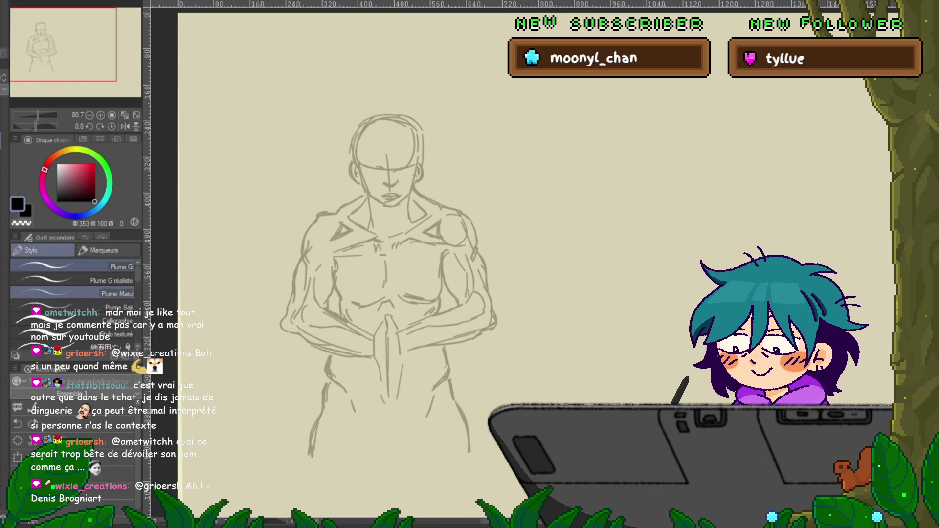
pyautogui.moveTo(513, 180); pyautogui.dragTo(477, 209)
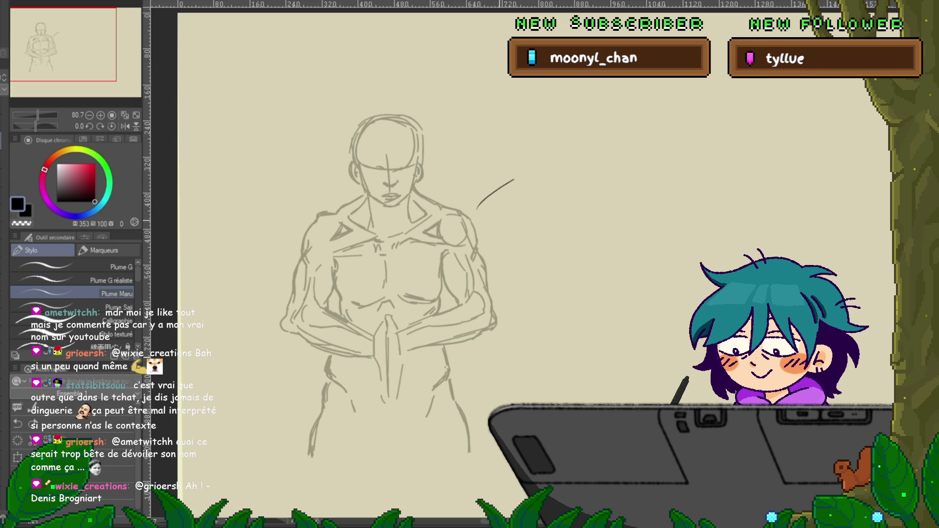
pyautogui.hotkey('ctrl', 'z')
pyautogui.hotkey('ctrl', 'z')
pyautogui.hotkey('ctrl', 'z')
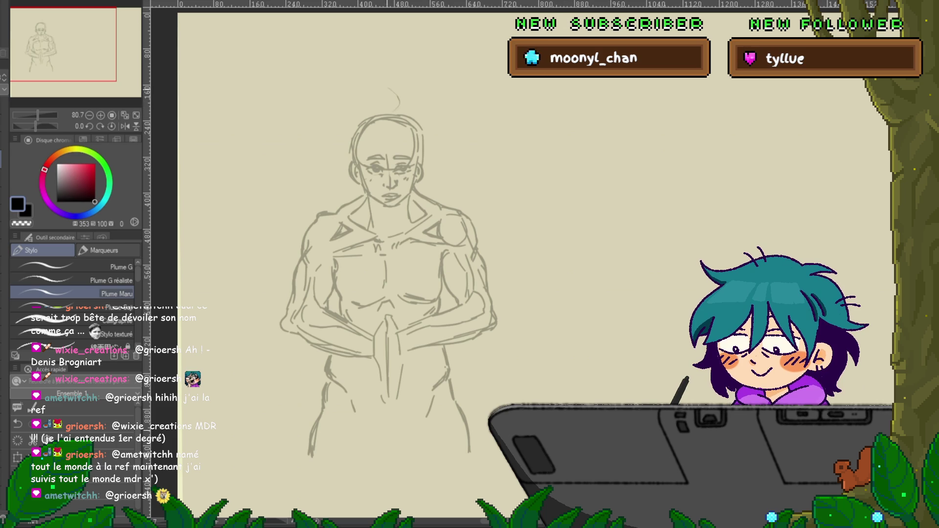
# Draw curly hair gathered into a bun on top of the figure's head
pyautogui.moveTo(353, 109); pyautogui.dragTo(397, 98)
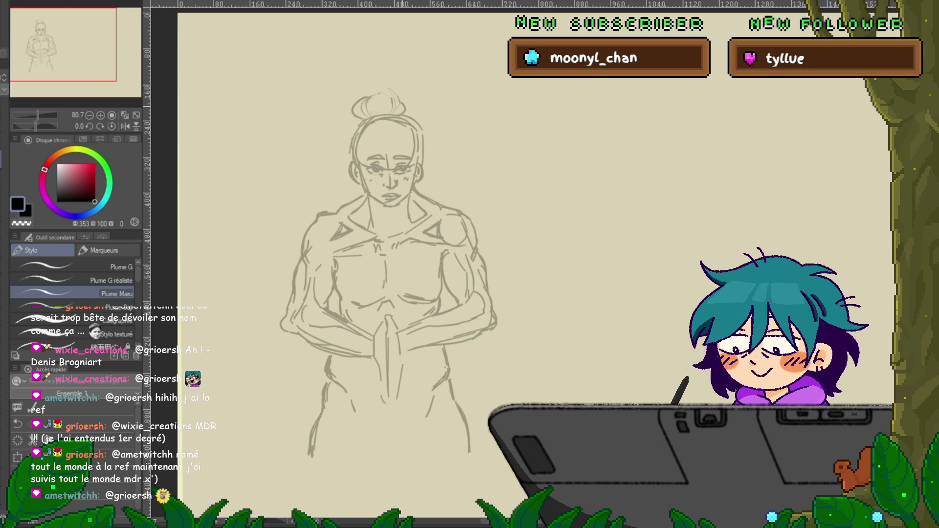
pyautogui.moveTo(348, 120); pyautogui.dragTo(402, 91)
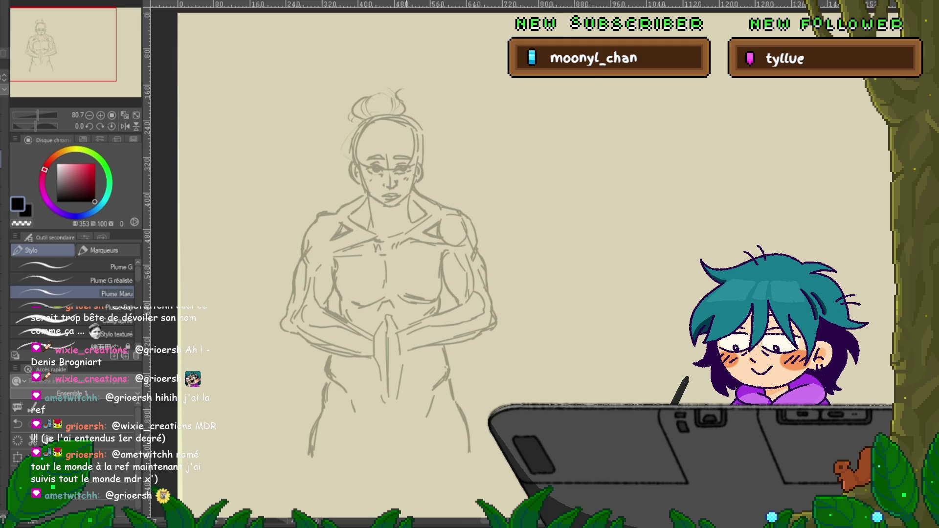
pyautogui.scroll(-2, 387, 245)
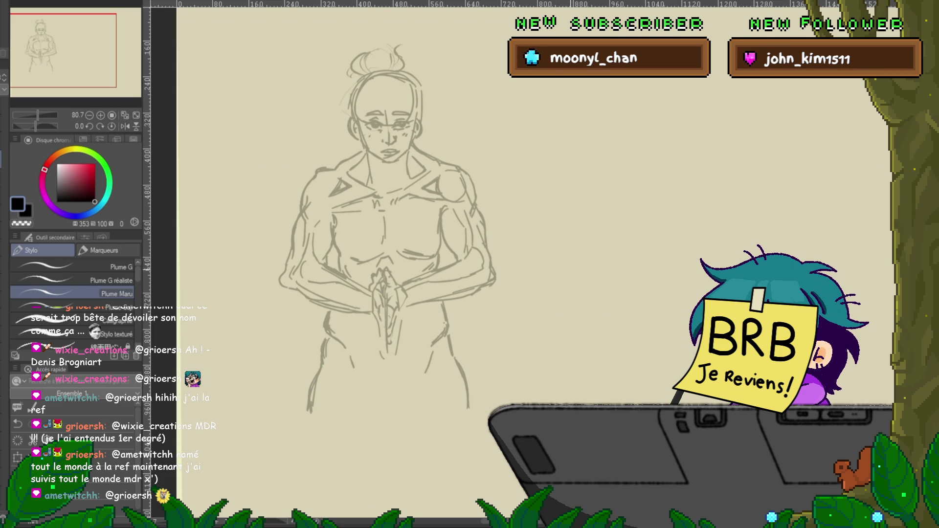
pyautogui.moveTo(392, 244); pyautogui.dragTo(403, 257)
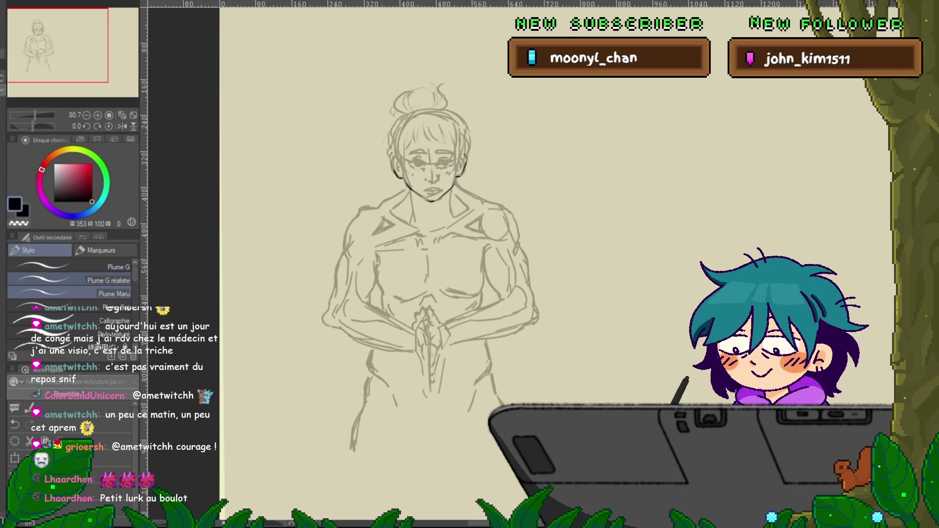
# Try the Marqueurs Stylo feutre marker with trial strokes right of the head, then undo them
pyautogui.click(101, 250)
pyautogui.click(69, 289)
pyautogui.moveTo(505, 186)
pyautogui.mouseDown()
pyautogui.moveTo(549, 149)
pyautogui.moveTo(569, 151)
pyautogui.mouseUp()
pyautogui.moveTo(530, 191); pyautogui.dragTo(581, 152)
pyautogui.hotkey('ctrl', 'z')
pyautogui.hotkey('ctrl', 'z')
pyautogui.hotkey('ctrl', 'z')
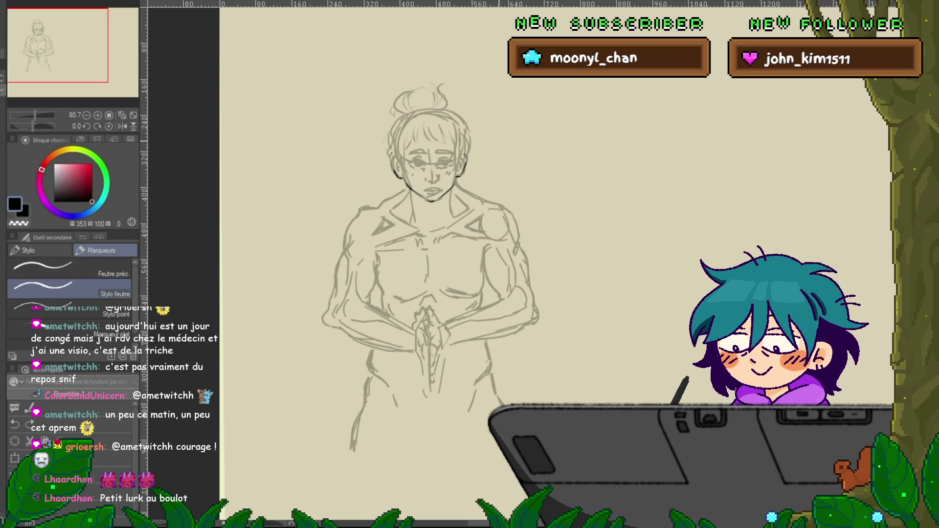
# Undo a stray stroke by the neck, then ink the left shoulder outline with Plume Maru
pyautogui.moveTo(459, 186)
pyautogui.mouseDown()
pyautogui.moveTo(511, 213)
pyautogui.moveTo(523, 241)
pyautogui.mouseUp()
pyautogui.hotkey('ctrl', 'z')
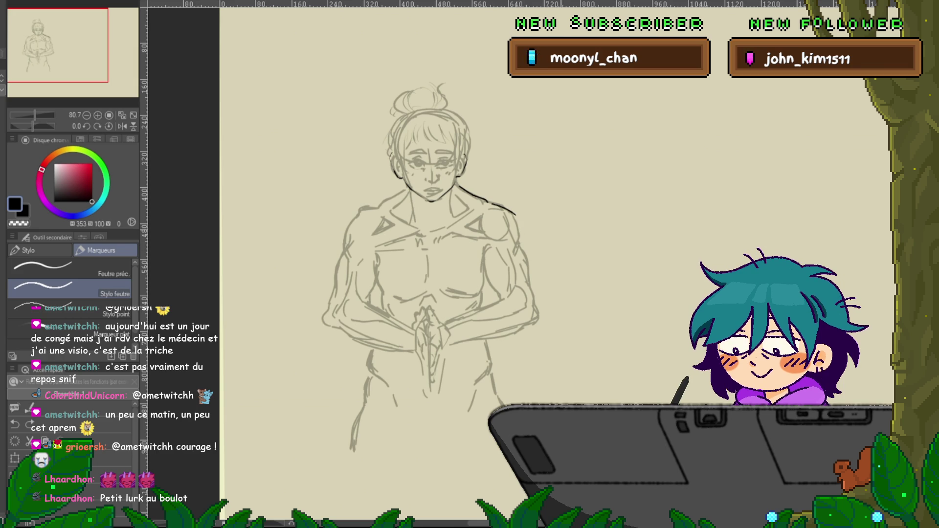
pyautogui.click(39, 250)
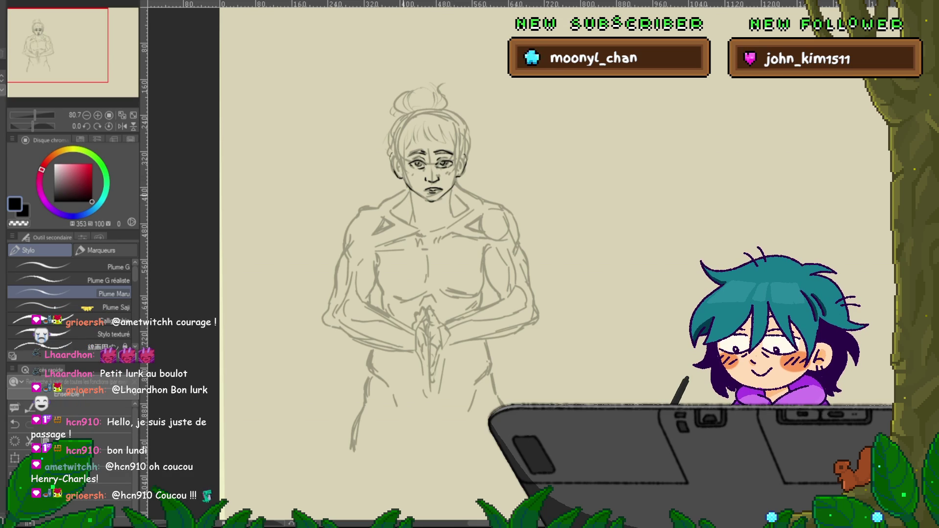
pyautogui.moveTo(407, 190); pyautogui.dragTo(383, 202)
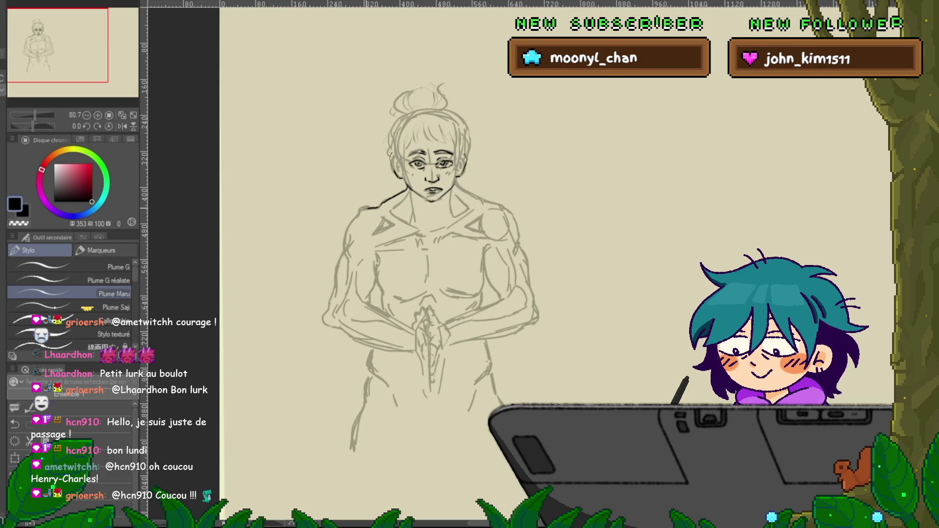
# Extend the dark ink line from the left shoulder down the upper arm
pyautogui.moveTo(359, 209); pyautogui.dragTo(344, 243)
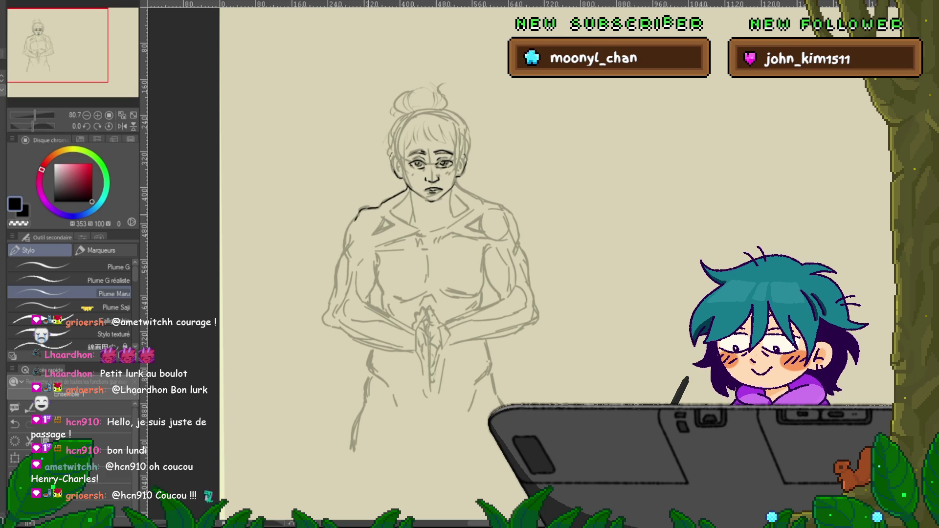
pyautogui.scroll(-3, 440, 245)
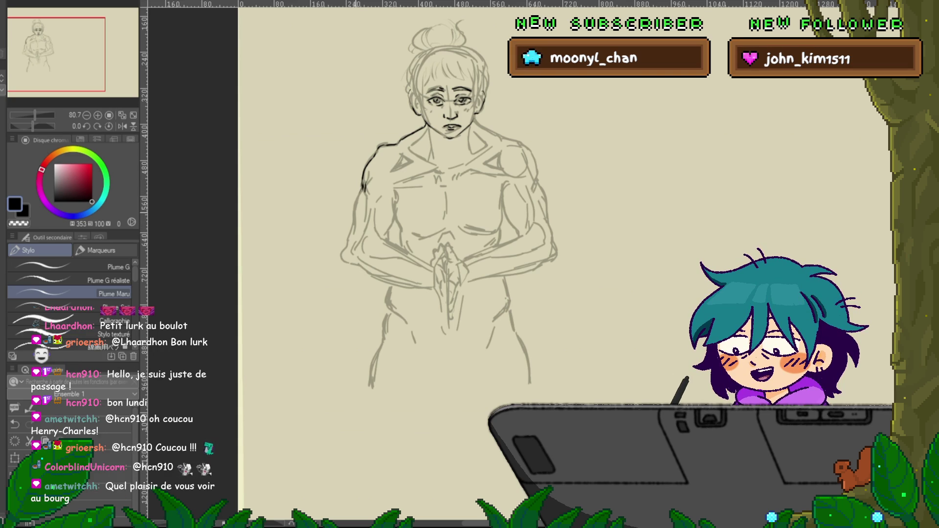
pyautogui.moveTo(361, 193); pyautogui.dragTo(349, 239)
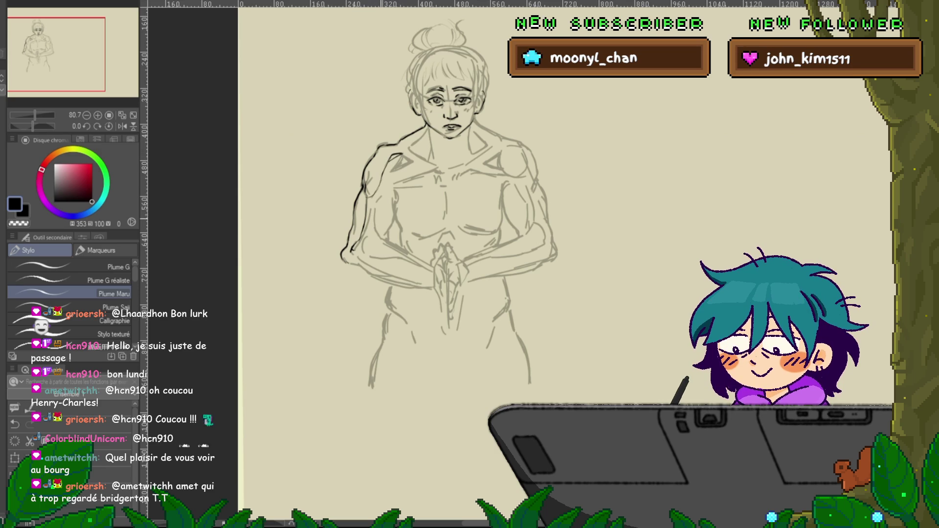
# Ink short dark strokes across the top of the figure's shoulder
pyautogui.scroll(-2, 445, 196)
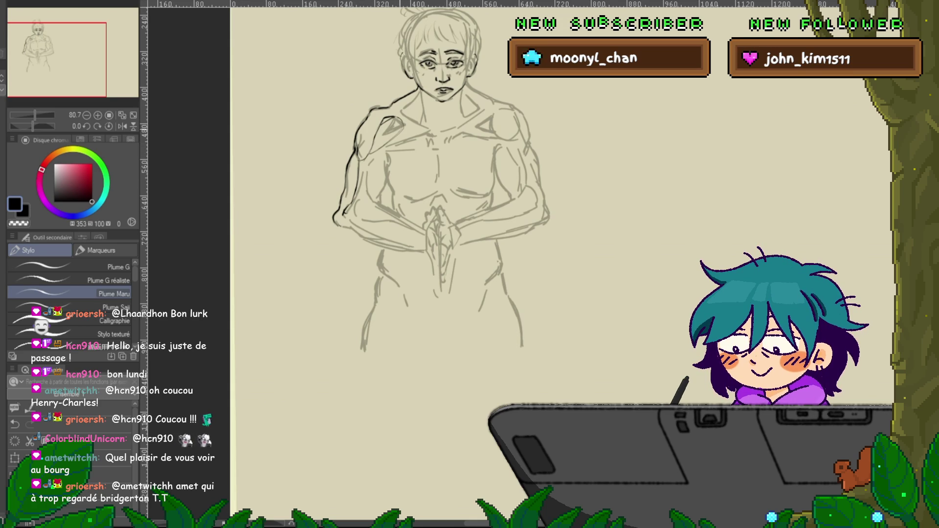
pyautogui.moveTo(400, 122); pyautogui.dragTo(411, 128)
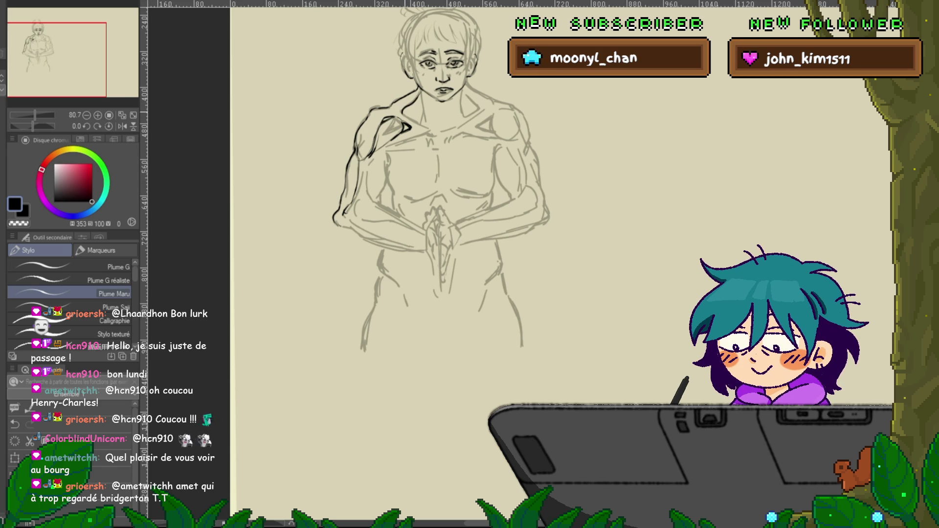
pyautogui.moveTo(404, 118); pyautogui.dragTo(436, 130)
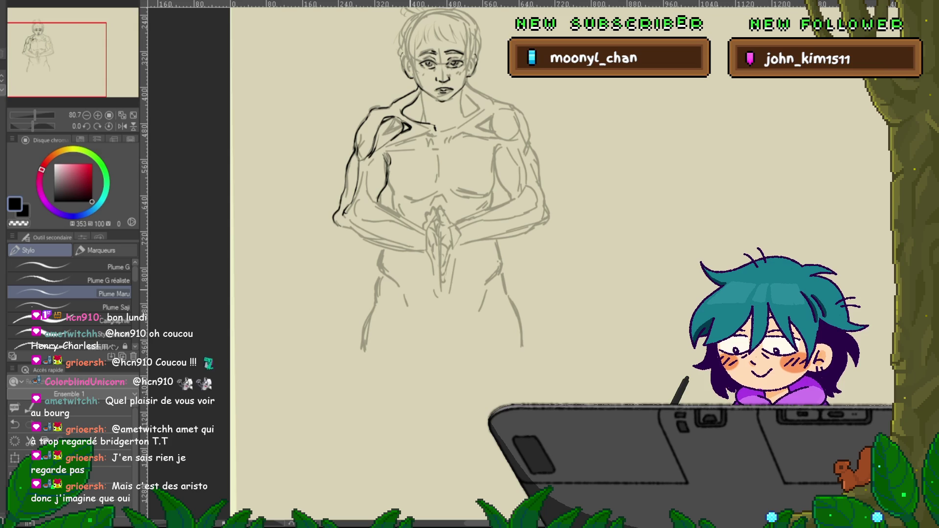
# Move the view onto the arms and ink a darker line along the lower forearm
pyautogui.moveTo(440, 215); pyautogui.dragTo(416, 161)
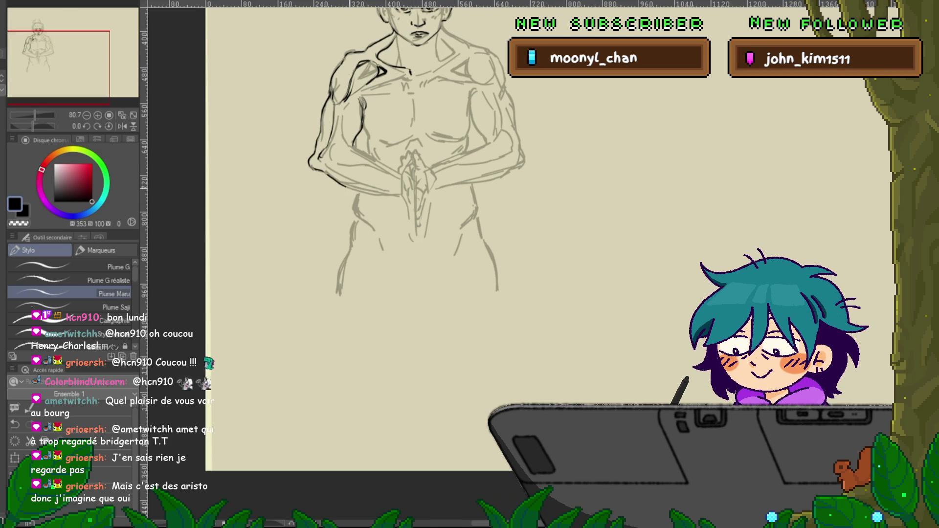
pyautogui.moveTo(342, 185); pyautogui.dragTo(403, 196)
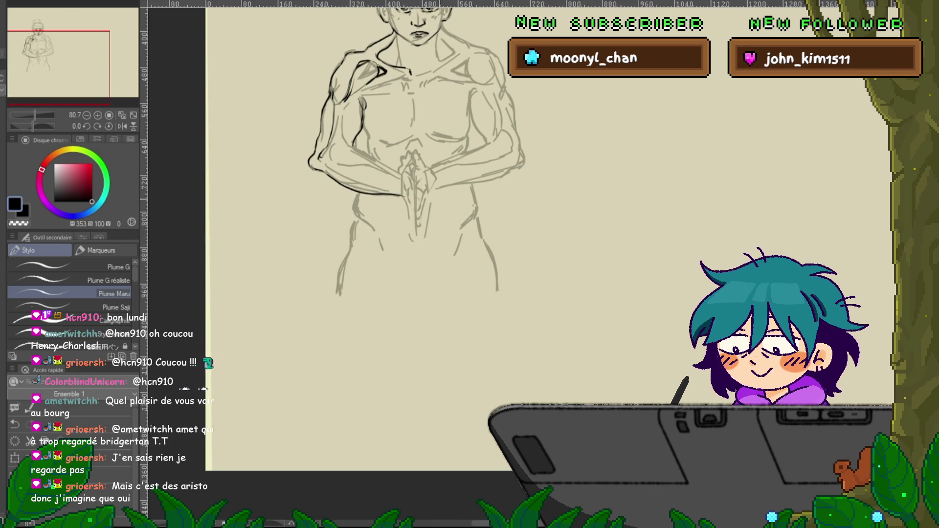
pyautogui.scroll(3, 412, 184)
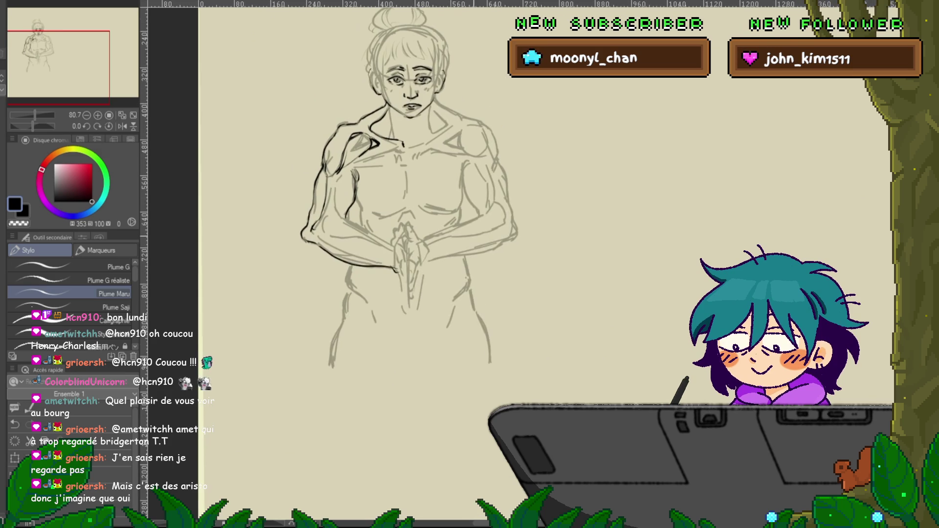
pyautogui.moveTo(411, 195); pyautogui.dragTo(379, 220)
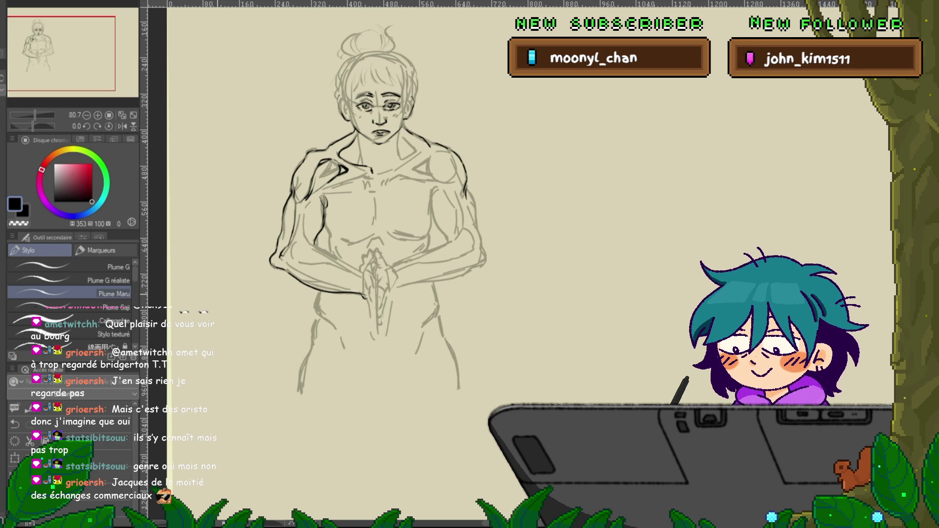
pyautogui.press('p')
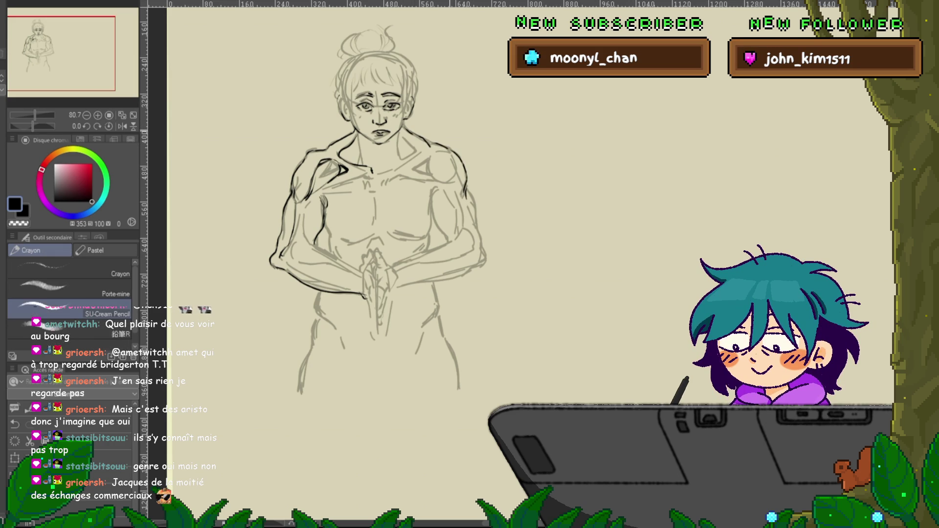
# Sketch diagonal and curved pencil trial strokes around the figure, then undo them
pyautogui.moveTo(267, 175); pyautogui.dragTo(229, 242)
pyautogui.moveTo(270, 184); pyautogui.dragTo(230, 255)
pyautogui.moveTo(256, 214); pyautogui.dragTo(223, 275)
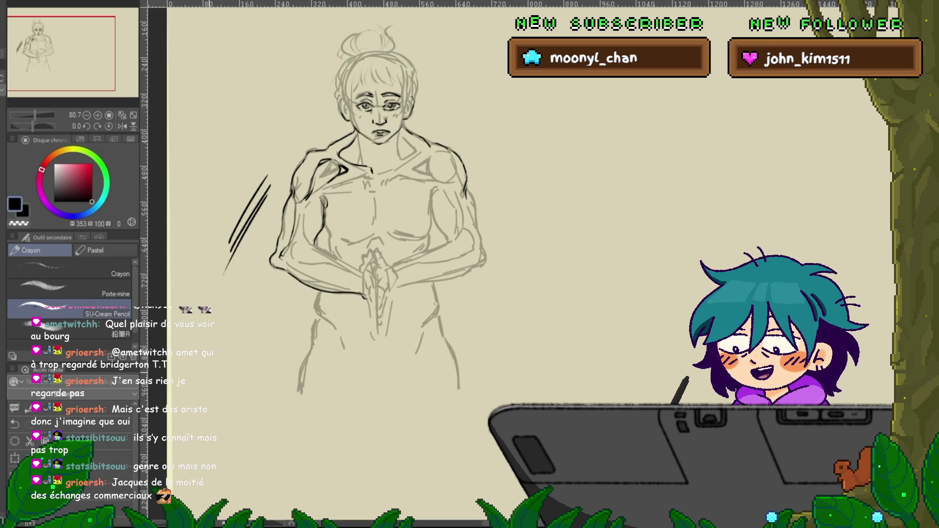
pyautogui.moveTo(541, 136); pyautogui.dragTo(528, 186)
pyautogui.moveTo(548, 150); pyautogui.dragTo(536, 199)
pyautogui.hotkey('ctrl', 'z')
pyautogui.hotkey('ctrl', 'z')
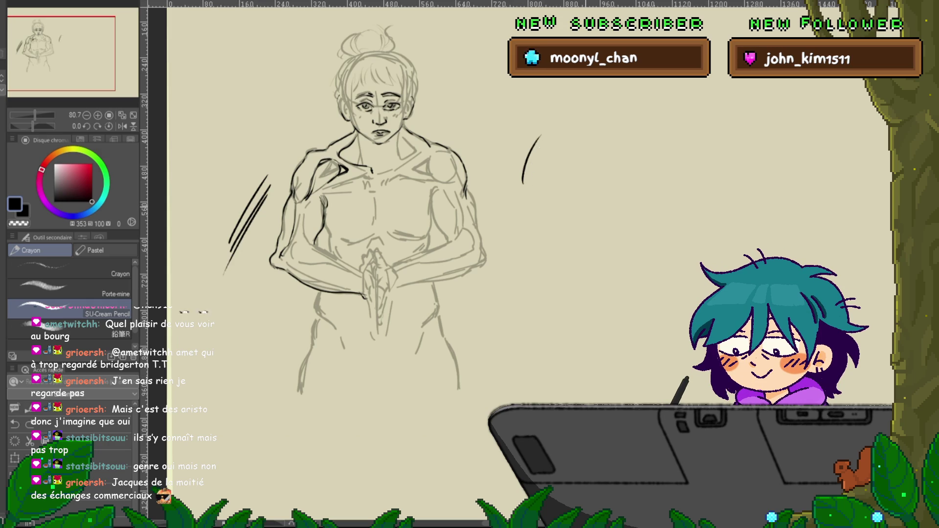
pyautogui.hotkey('ctrl', 'z')
pyautogui.hotkey('ctrl', 'z')
pyautogui.hotkey('ctrl', 'z')
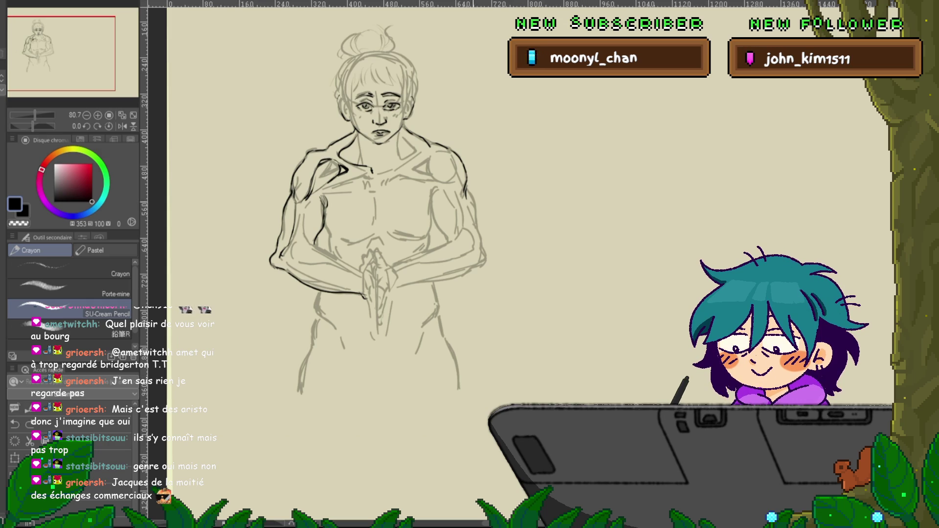
# Try a few more strokes by the right arm, undo them, and delete the figure sketch
pyautogui.moveTo(467, 191); pyautogui.dragTo(476, 224)
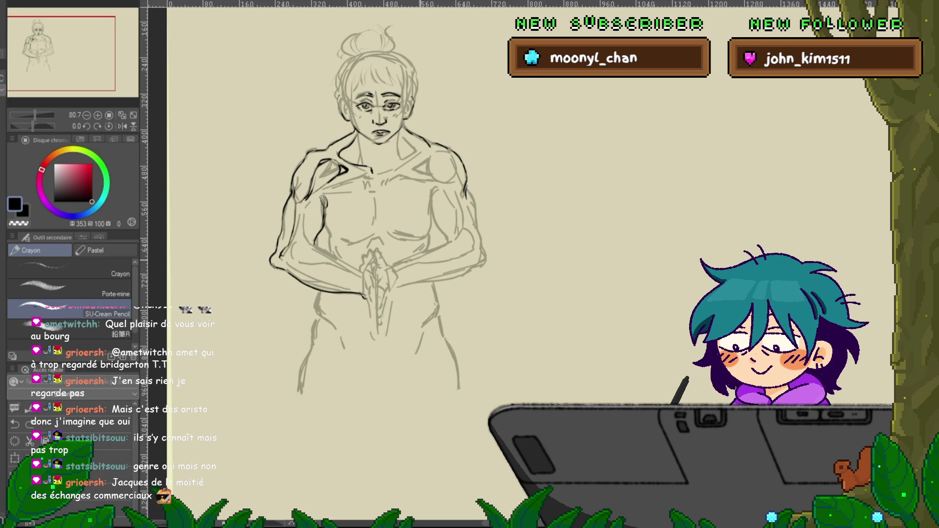
pyautogui.moveTo(505, 142)
pyautogui.mouseDown()
pyautogui.moveTo(503, 188)
pyautogui.moveTo(509, 183)
pyautogui.mouseUp()
pyautogui.moveTo(514, 150); pyautogui.dragTo(513, 189)
pyautogui.hotkey('ctrl', 'z')
pyautogui.hotkey('ctrl', 'z')
pyautogui.hotkey('ctrl', 'z')
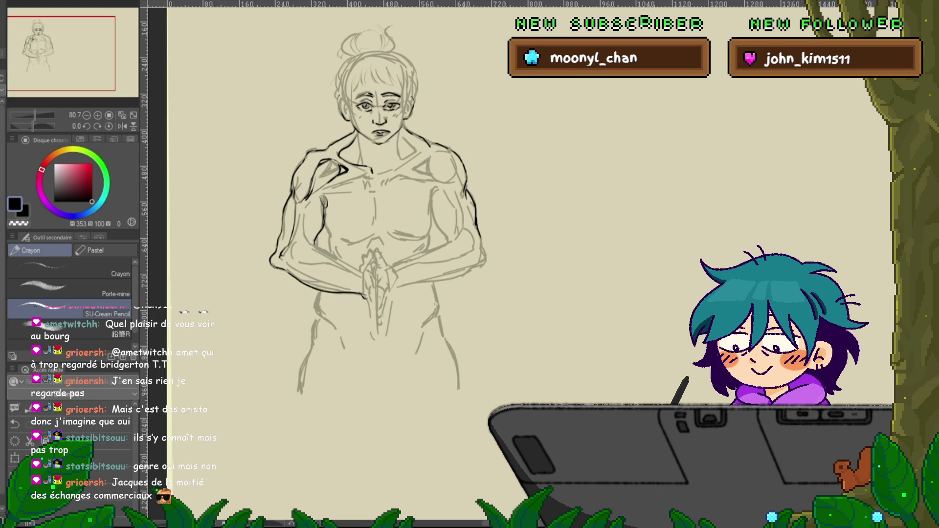
pyautogui.press('Delete')
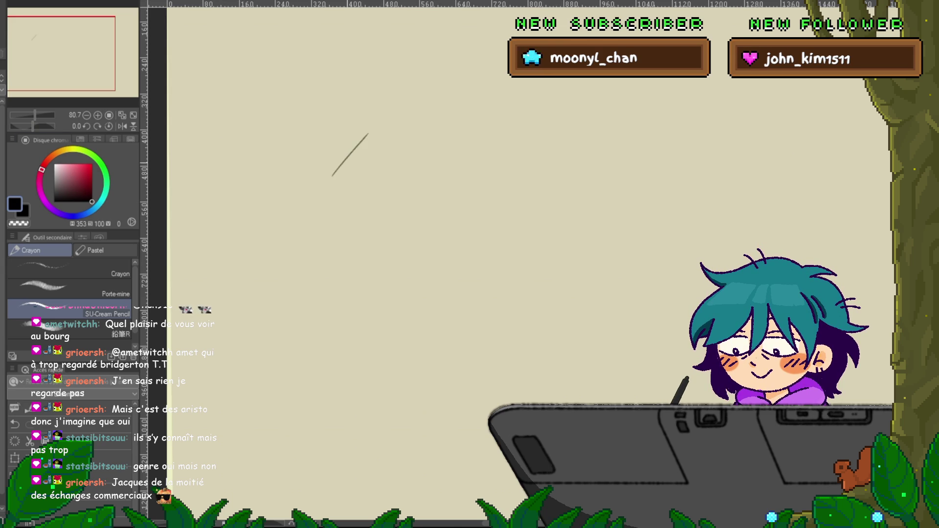
# Rough in a circular head with jaw, chin and a shoulder line after undoing test strokes
pyautogui.moveTo(349, 174); pyautogui.dragTo(381, 142)
pyautogui.moveTo(357, 177); pyautogui.dragTo(392, 142)
pyautogui.hotkey('ctrl', 'z')
pyautogui.hotkey('ctrl', 'z')
pyautogui.hotkey('ctrl', 'z')
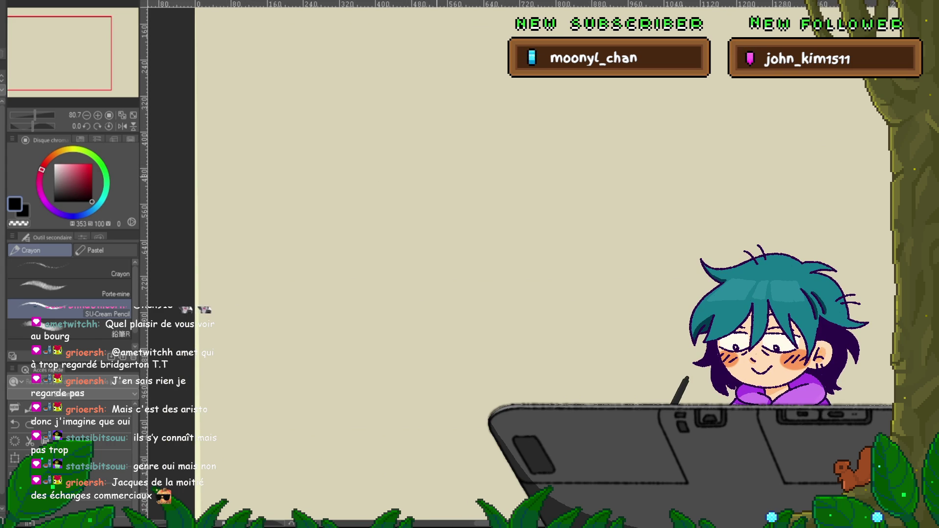
pyautogui.moveTo(349, 116); pyautogui.dragTo(364, 151)
pyautogui.moveTo(383, 105)
pyautogui.mouseDown()
pyautogui.moveTo(367, 151)
pyautogui.moveTo(397, 128)
pyautogui.moveTo(377, 172)
pyautogui.mouseUp()
pyautogui.moveTo(398, 133); pyautogui.dragTo(385, 172)
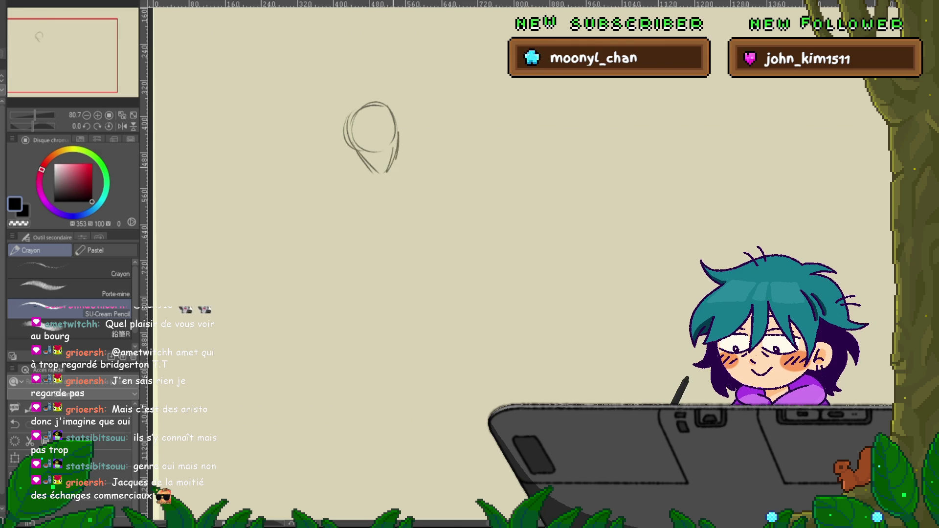
pyautogui.moveTo(398, 131); pyautogui.dragTo(412, 168)
pyautogui.moveTo(384, 174); pyautogui.dragTo(392, 182)
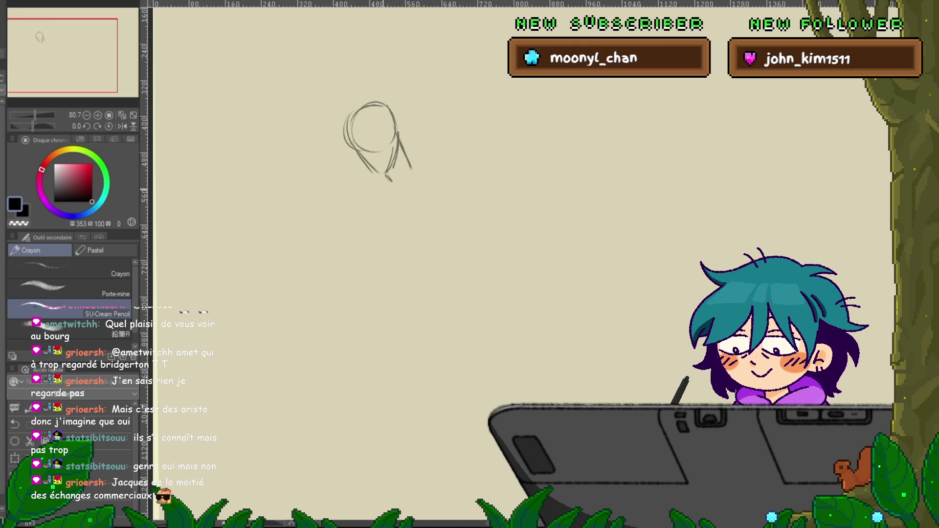
# Sketch outstretched arm lines ending in small circle hands, joined in one line, plus a neck
pyautogui.moveTo(382, 177); pyautogui.dragTo(357, 195)
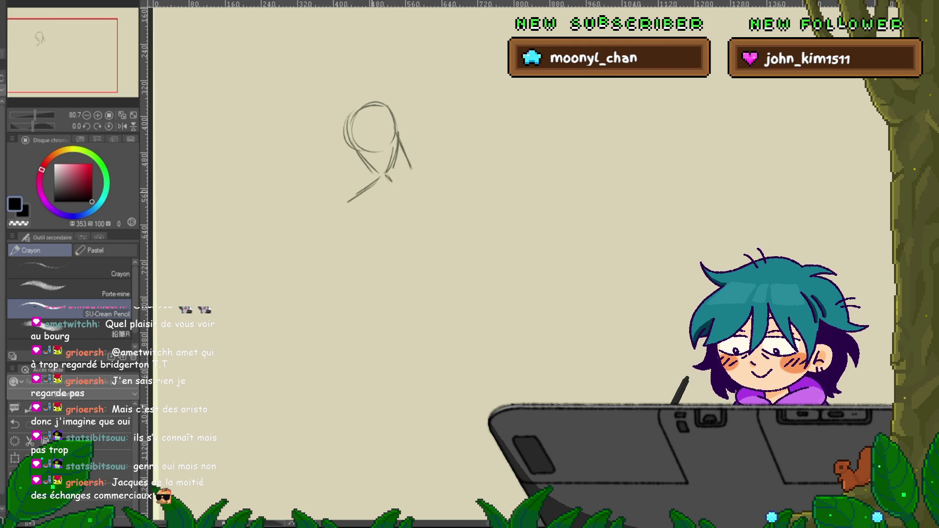
pyautogui.moveTo(364, 193)
pyautogui.mouseDown()
pyautogui.moveTo(339, 200)
pyautogui.moveTo(359, 209)
pyautogui.mouseUp()
pyautogui.moveTo(404, 153)
pyautogui.mouseDown()
pyautogui.moveTo(431, 175)
pyautogui.moveTo(457, 175)
pyautogui.mouseUp()
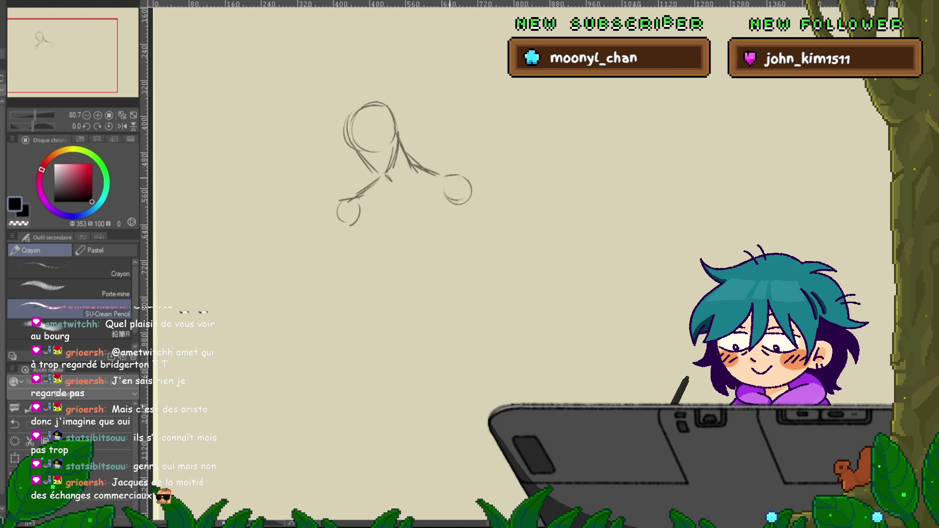
pyautogui.moveTo(344, 201); pyautogui.dragTo(443, 179)
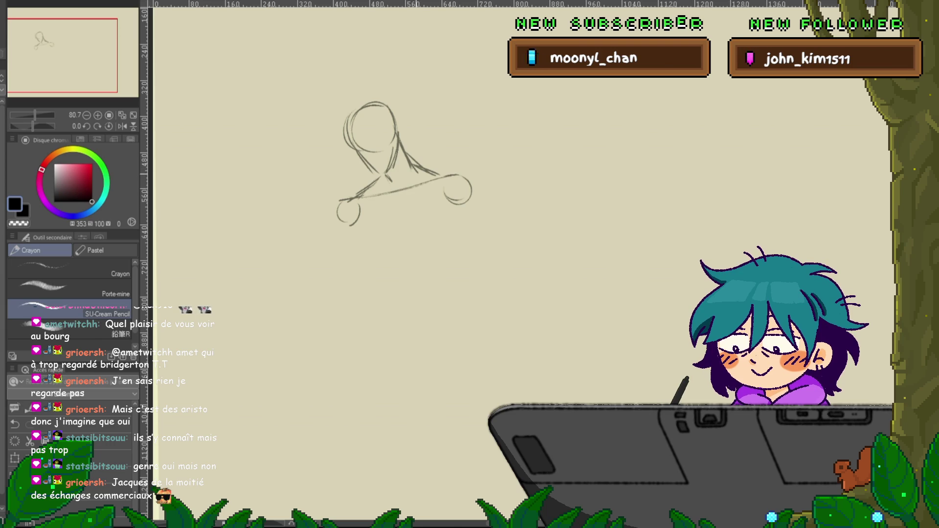
pyautogui.moveTo(400, 146); pyautogui.dragTo(402, 187)
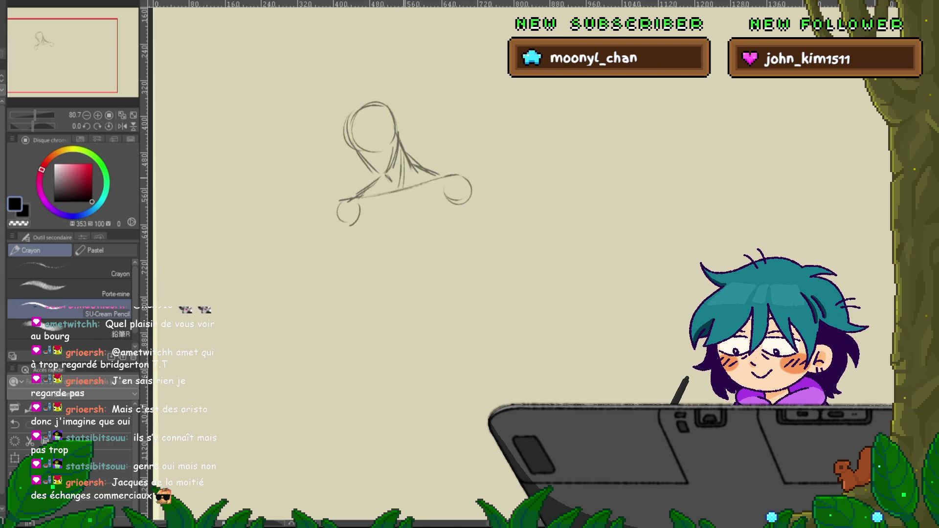
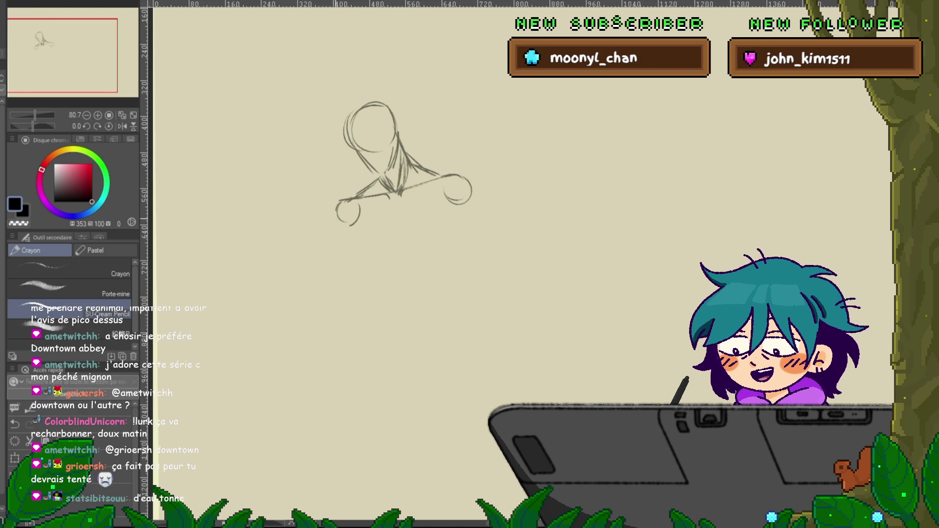
# Sketch the upper arm hanging down from the left shoulder, outlining and reinforcing both edges
pyautogui.moveTo(344, 229); pyautogui.dragTo(351, 266)
pyautogui.moveTo(342, 231); pyautogui.dragTo(355, 289)
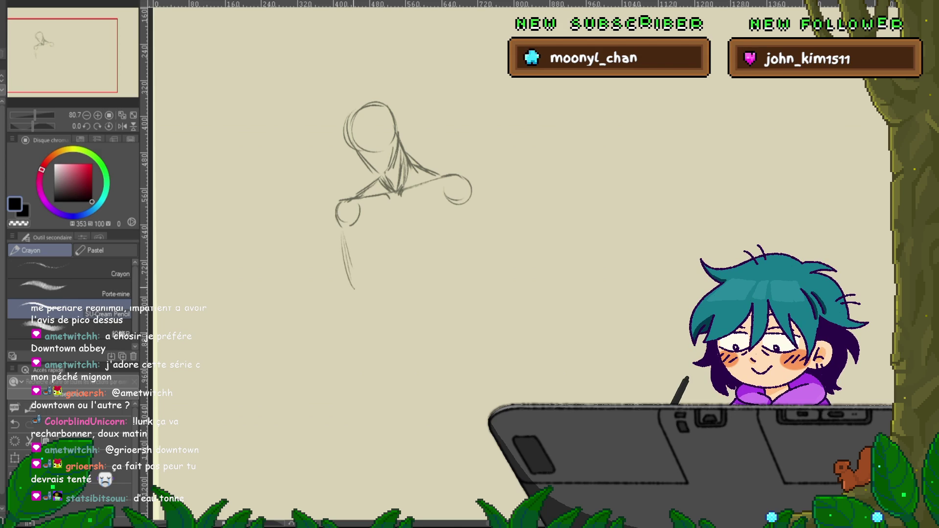
pyautogui.moveTo(359, 235)
pyautogui.mouseDown()
pyautogui.moveTo(370, 276)
pyautogui.moveTo(362, 291)
pyautogui.mouseUp()
pyautogui.moveTo(342, 234); pyautogui.dragTo(351, 282)
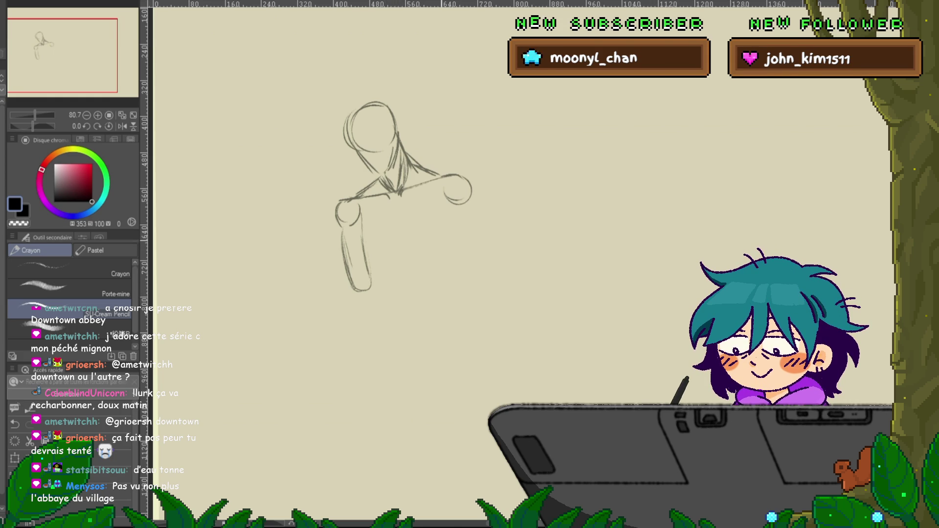
# Draw the forearm bending out to the right from the elbow, with upper and lower edges
pyautogui.moveTo(371, 270); pyautogui.dragTo(383, 266)
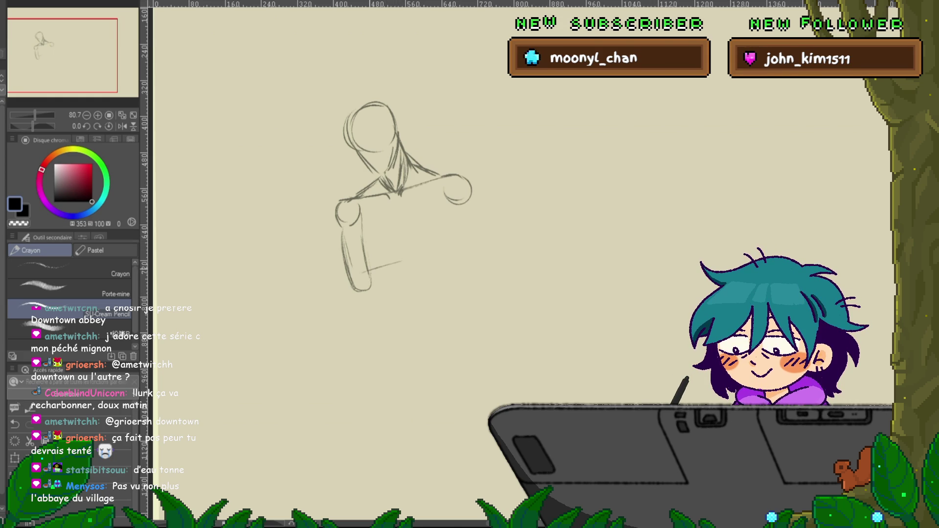
pyautogui.moveTo(420, 259)
pyautogui.mouseDown()
pyautogui.moveTo(396, 282)
pyautogui.moveTo(391, 263)
pyautogui.mouseUp()
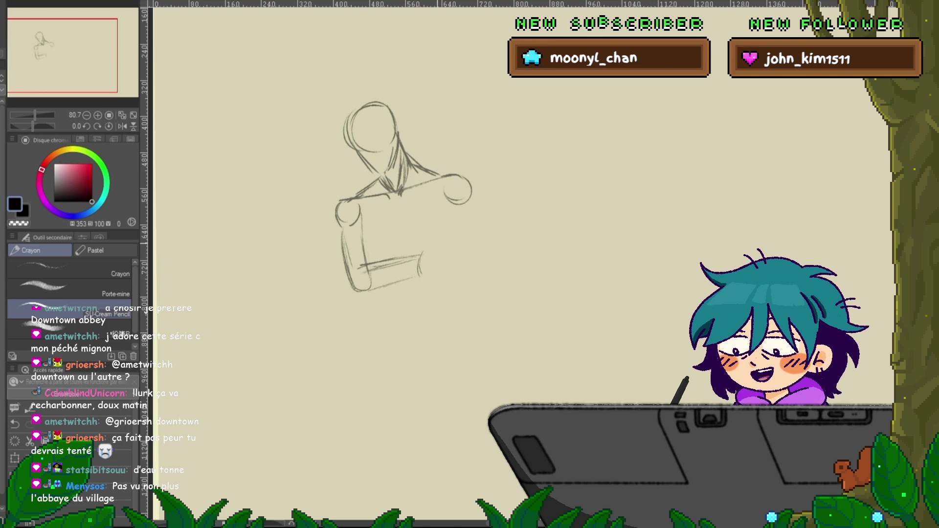
pyautogui.moveTo(420, 255); pyautogui.dragTo(439, 246)
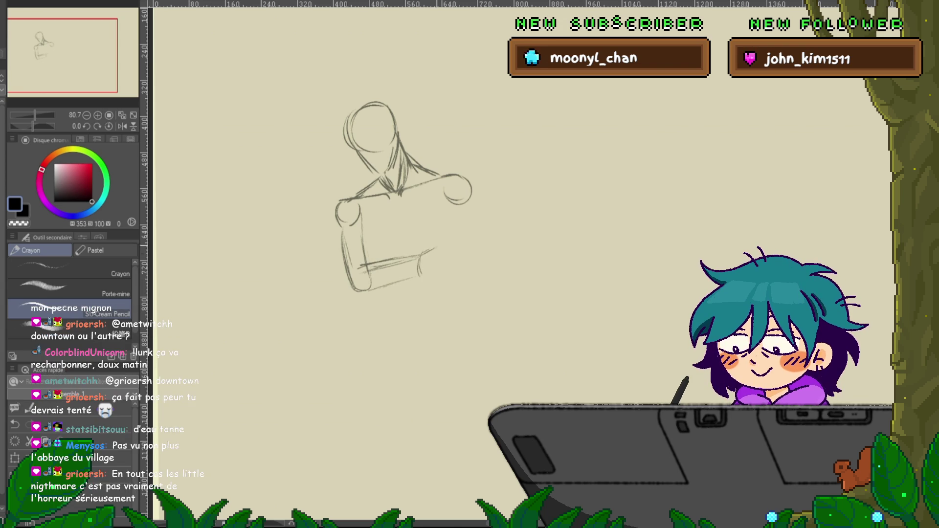